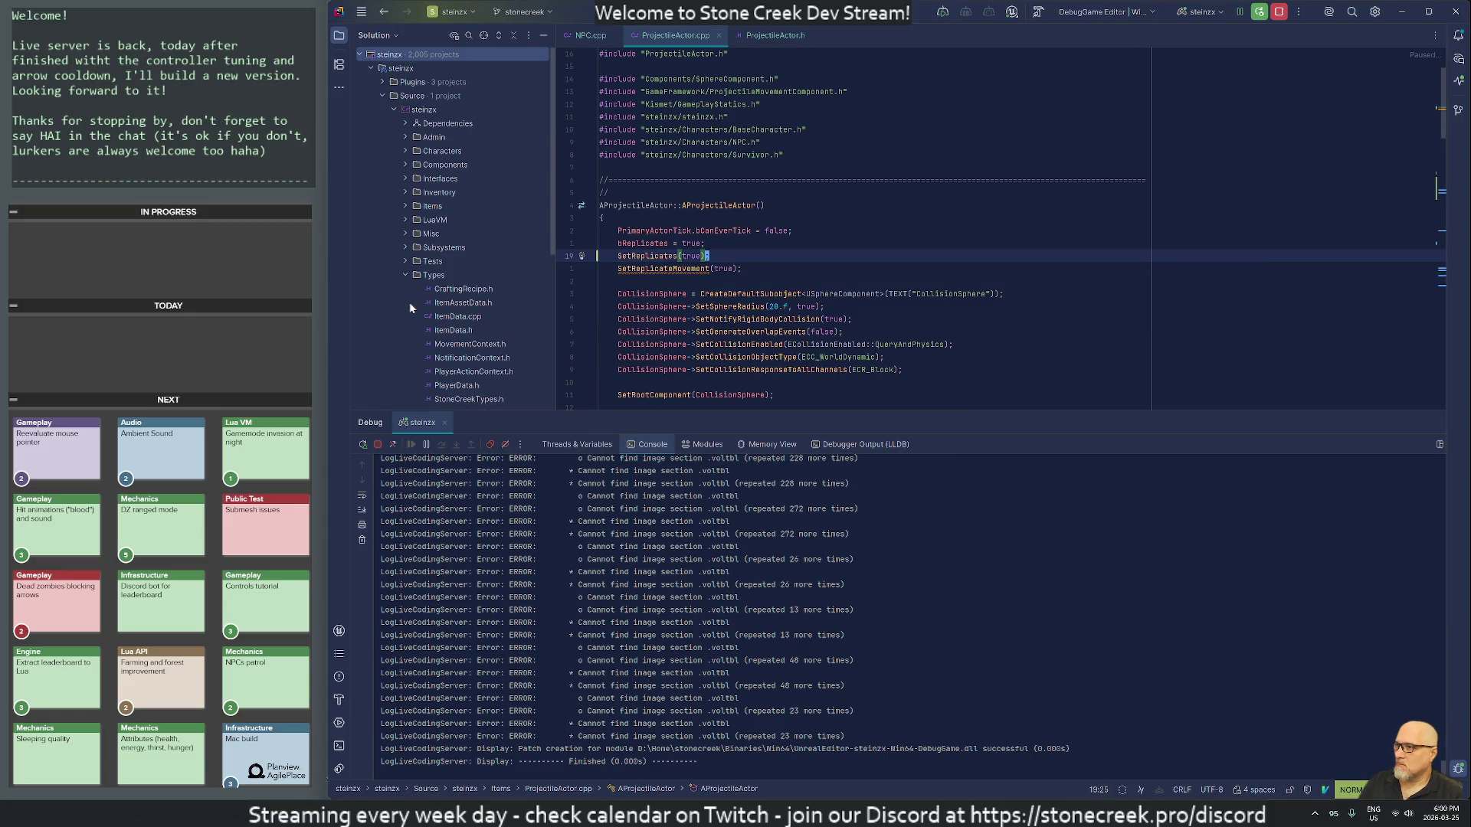
# Step: Go from the SetReplicates declaration in Actor.h to its definition in Actor.cpp
pyautogui.press('F12')
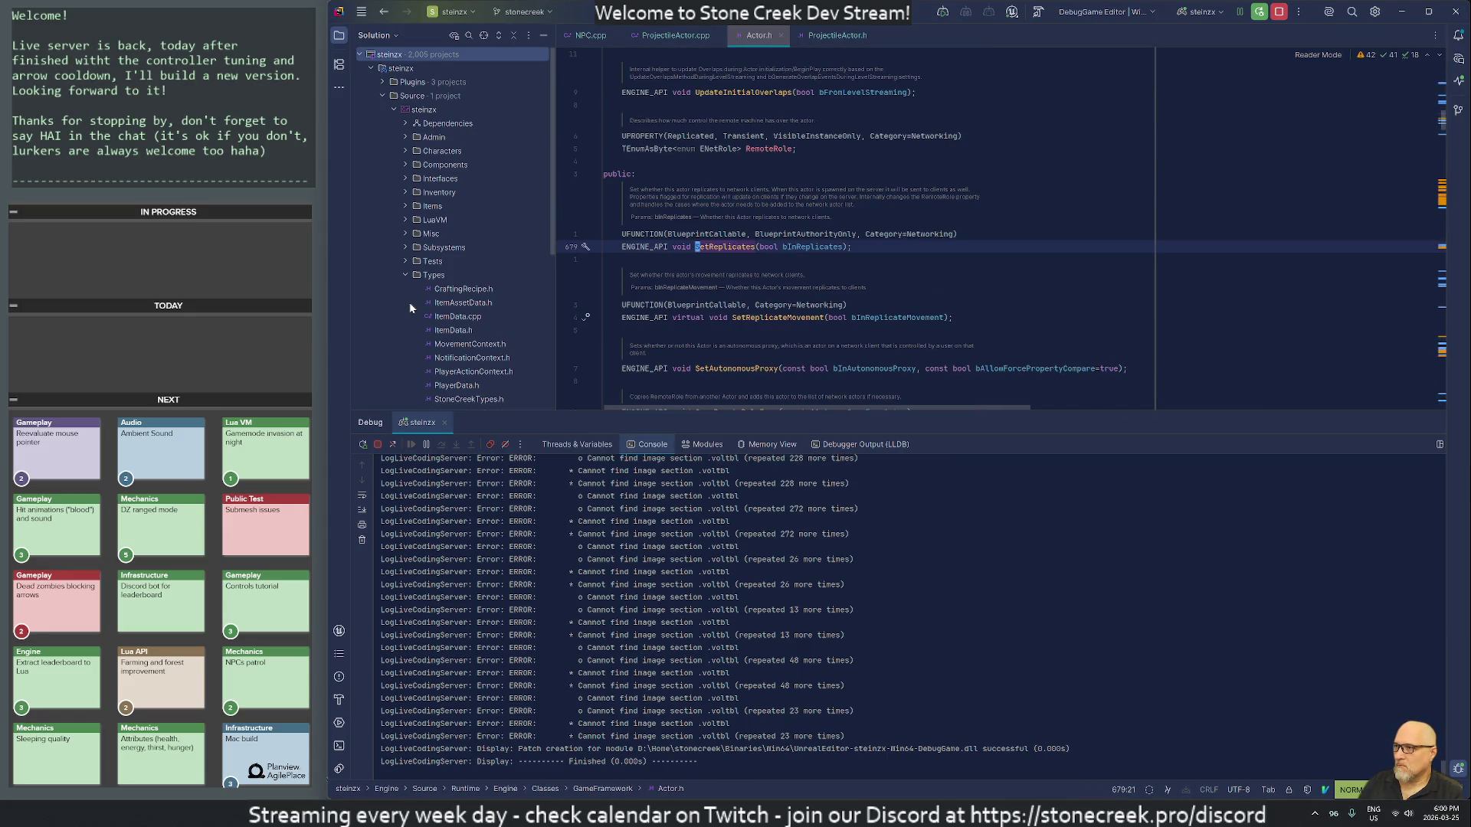
pyautogui.hotkey('ctrl', 'o')
pyautogui.press('F12')
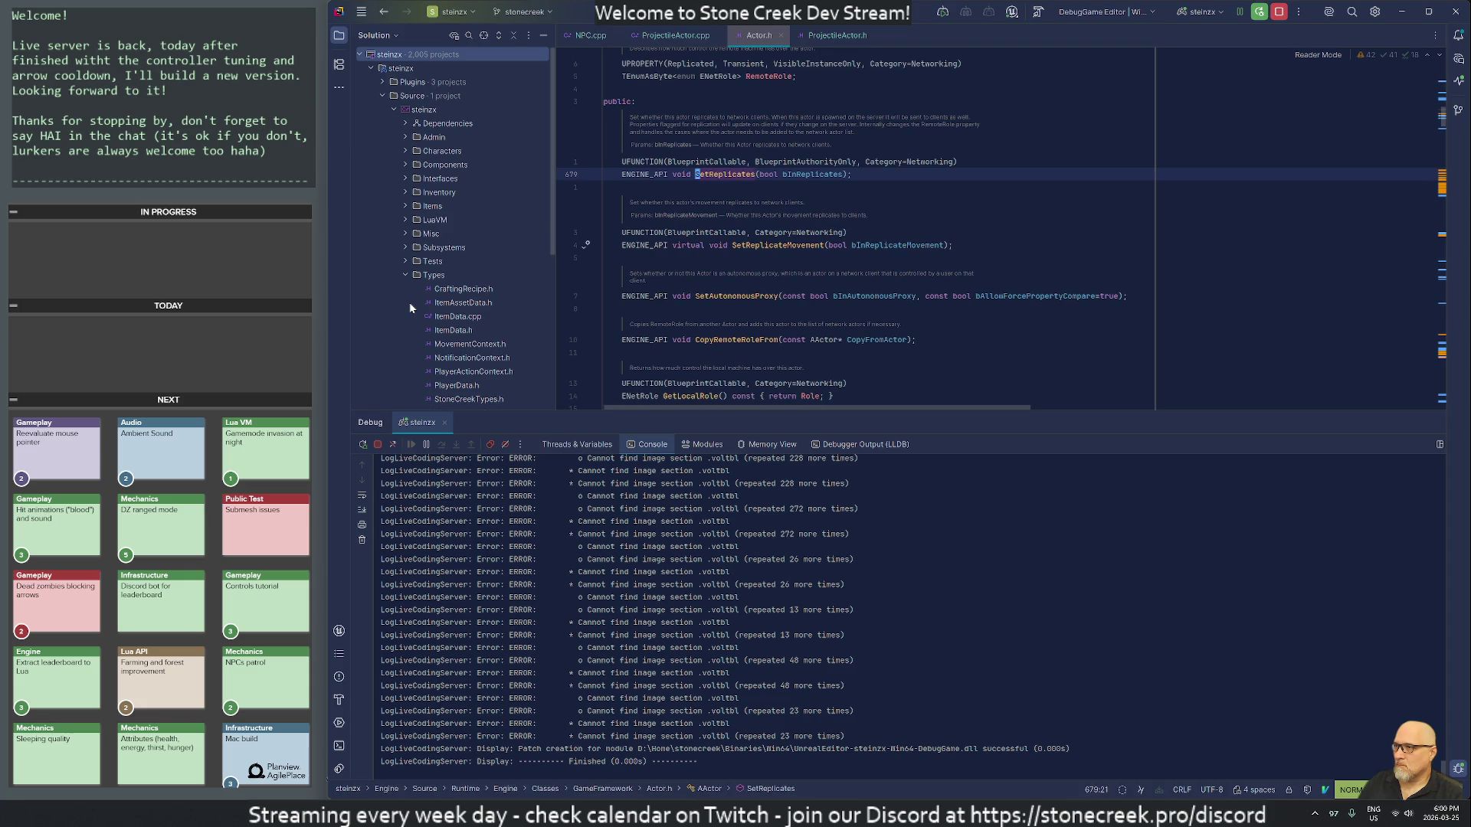
pyautogui.hotkey('alt', 'o')
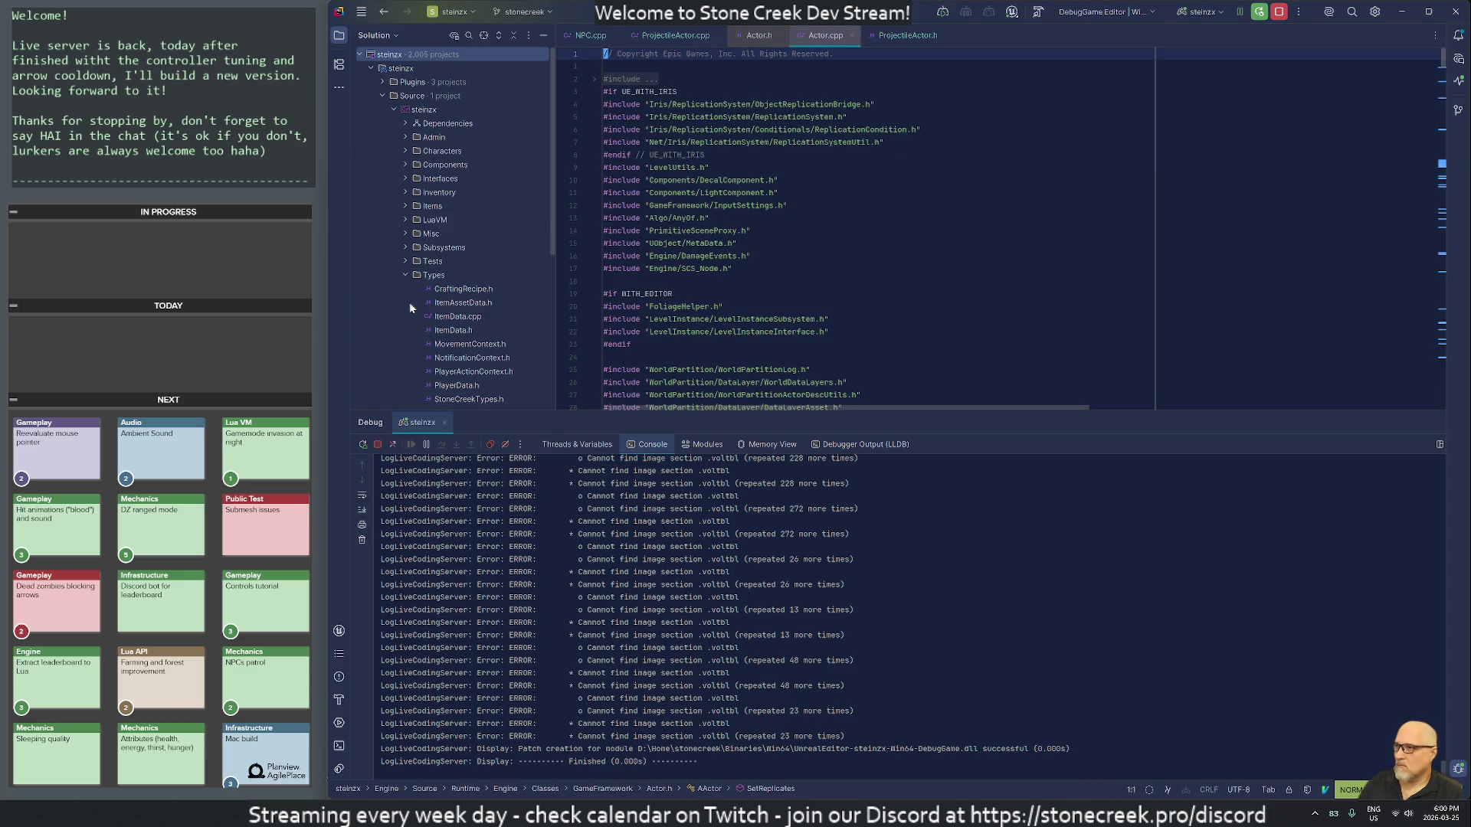
pyautogui.write('tRep')
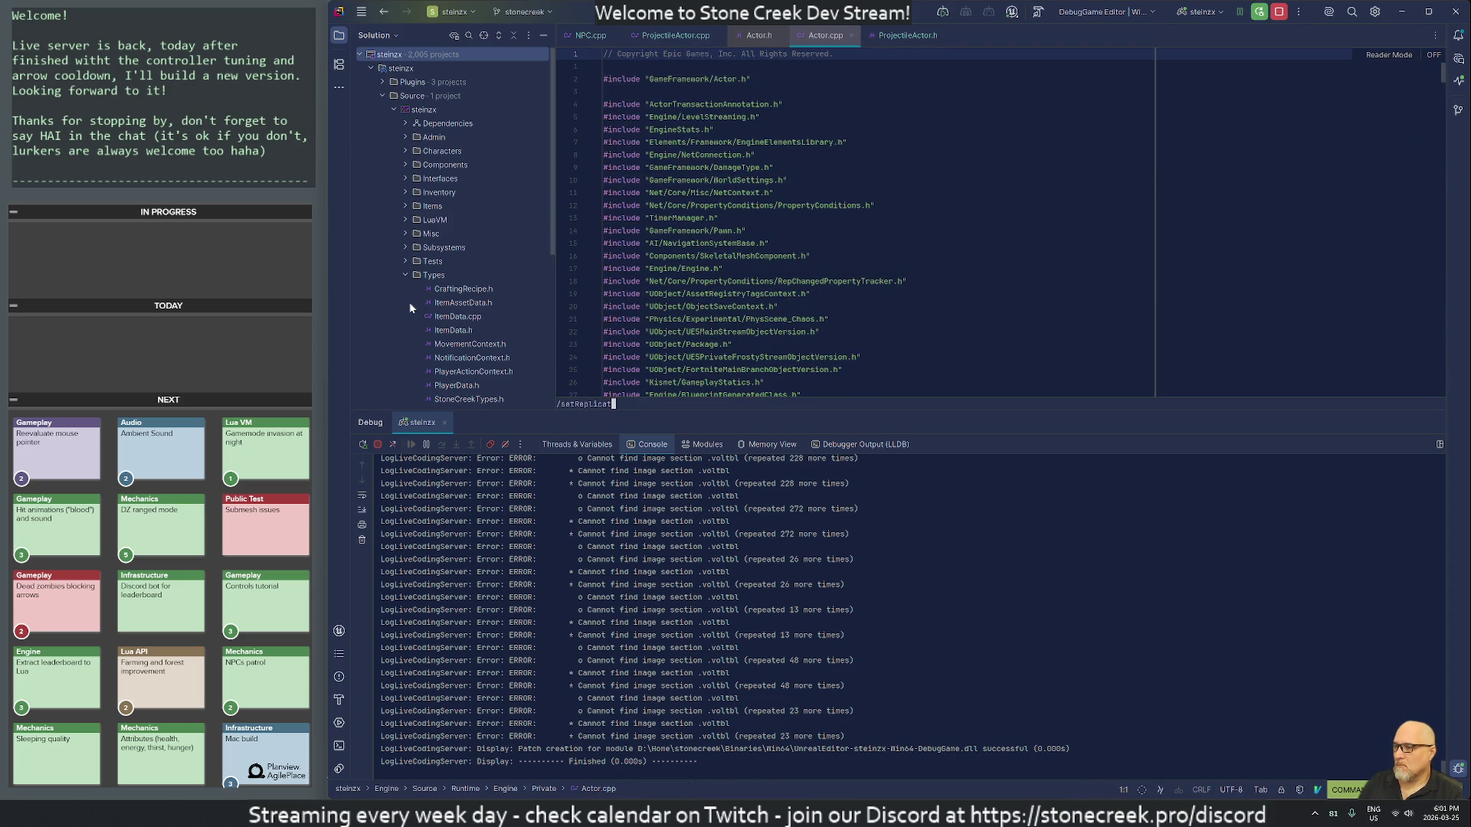
pyautogui.write('li')
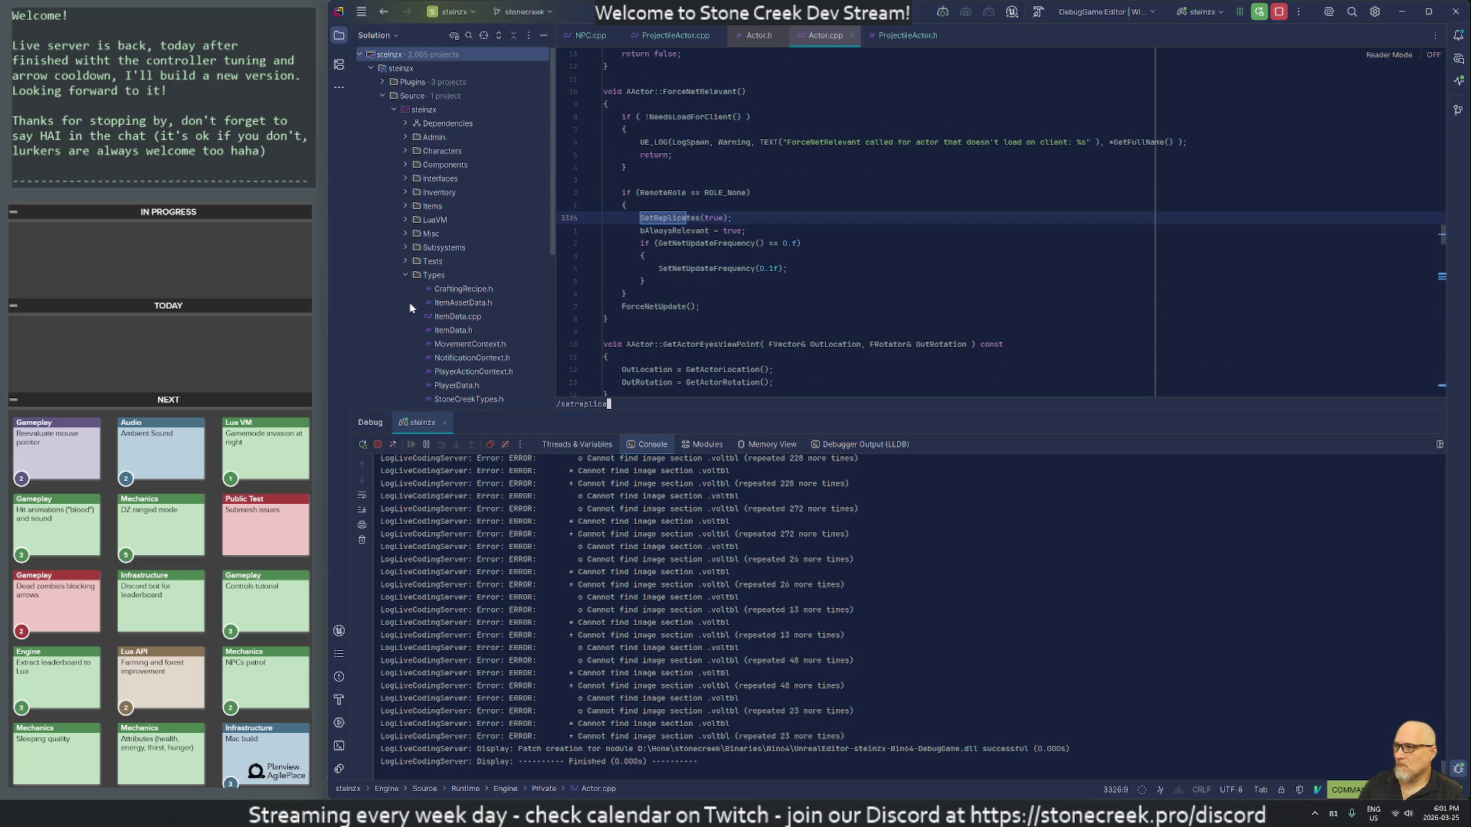
pyautogui.write('s')
pyautogui.press('Return')
# Step: Read through the SetReplicates function body in Actor.cpp
pyautogui.press('n')
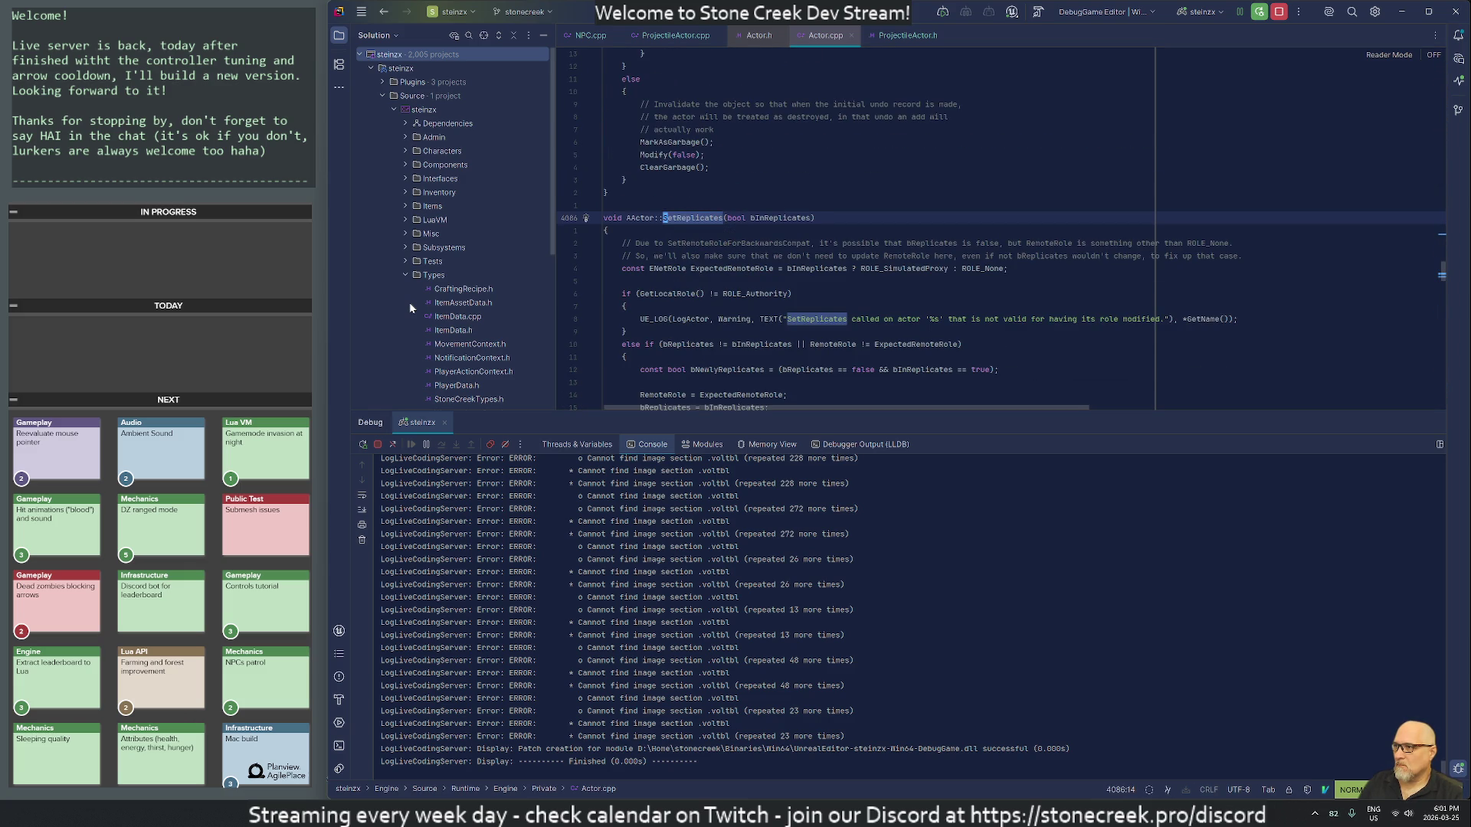
pyautogui.press('j')
pyautogui.press('j')
pyautogui.press('j')
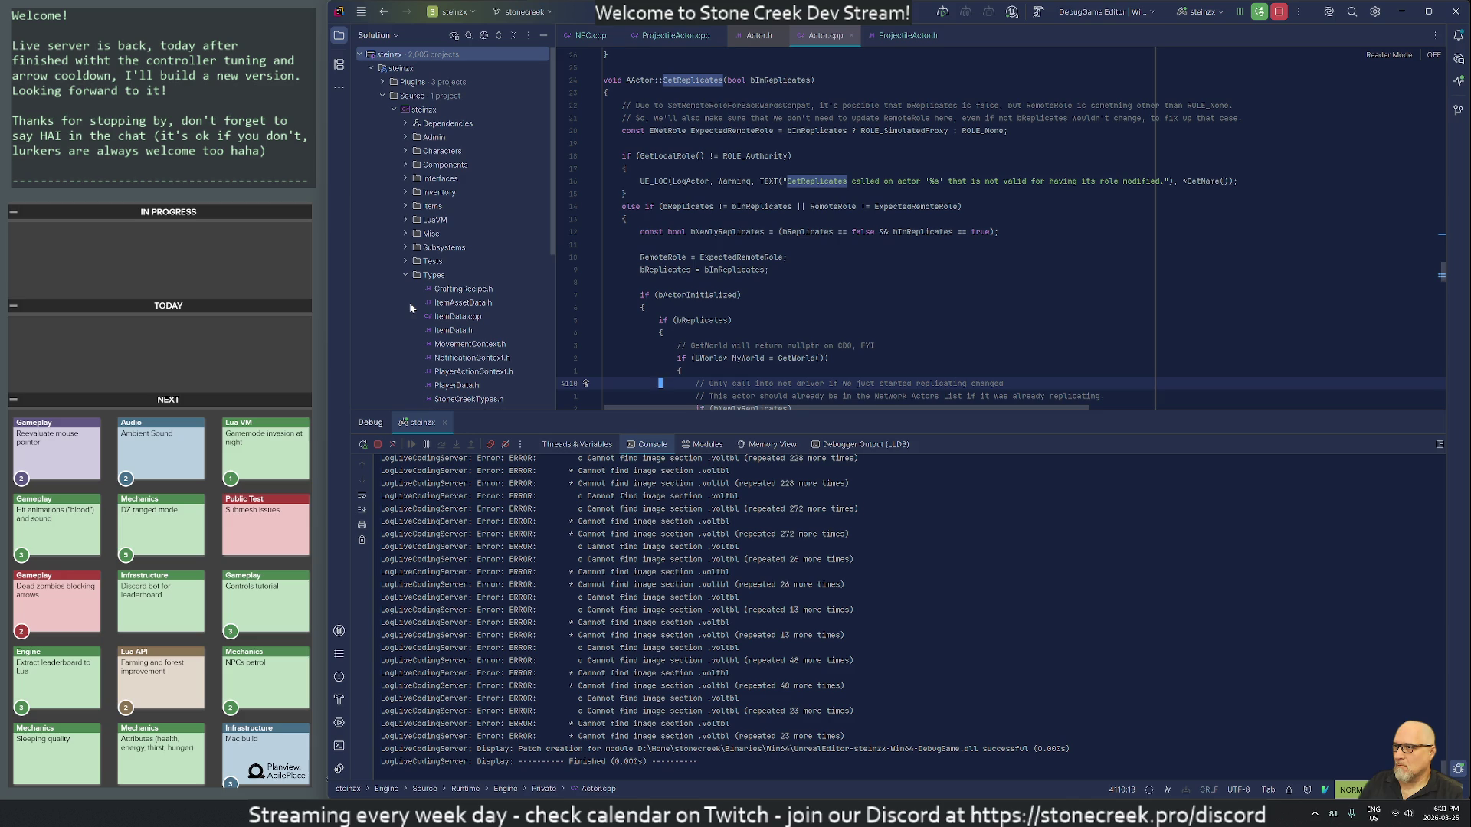
pyautogui.press('j')
pyautogui.press('j')
pyautogui.press('j')
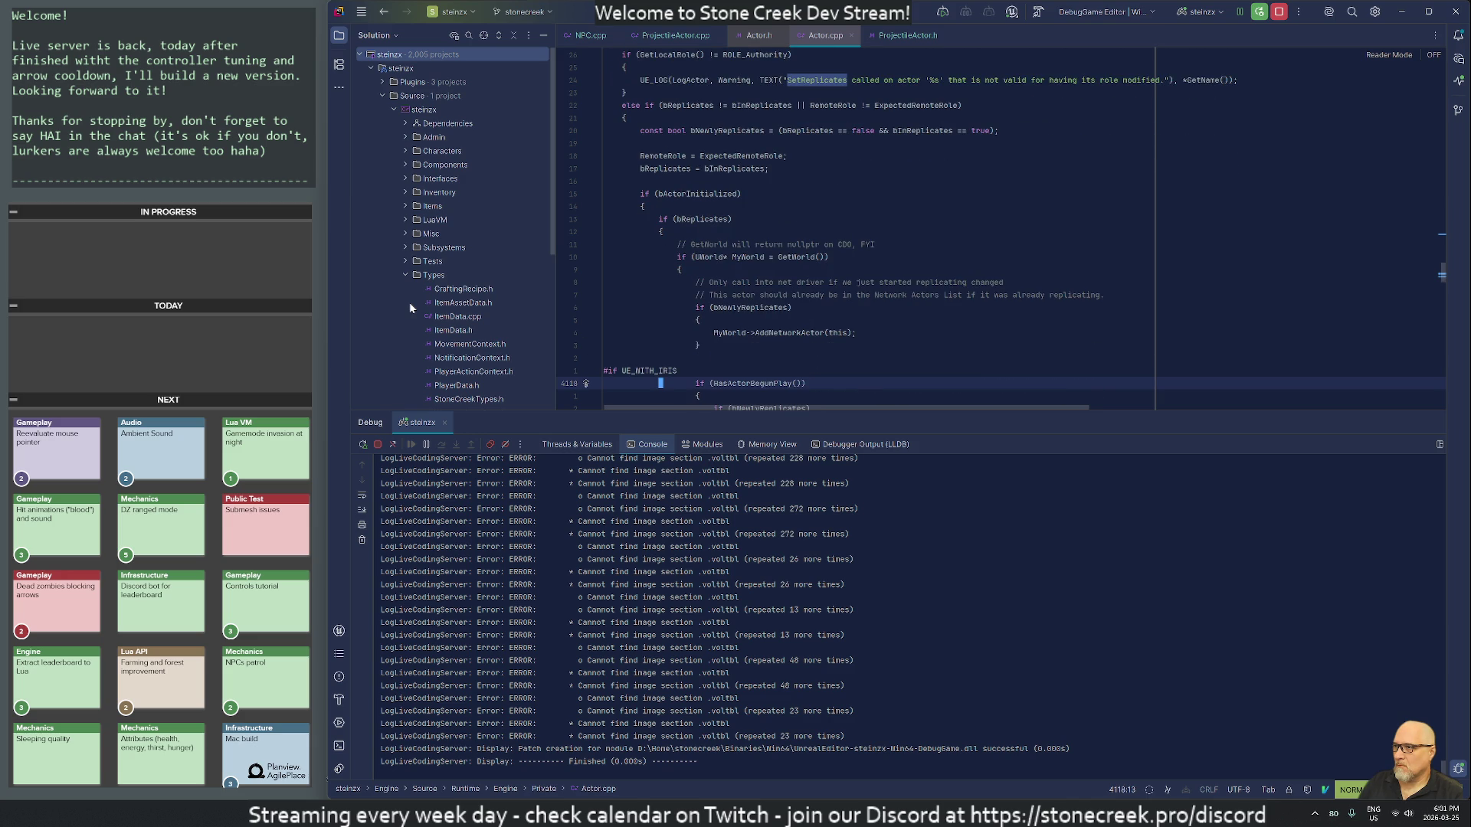
pyautogui.press('k')
pyautogui.press('k')
pyautogui.press('k')
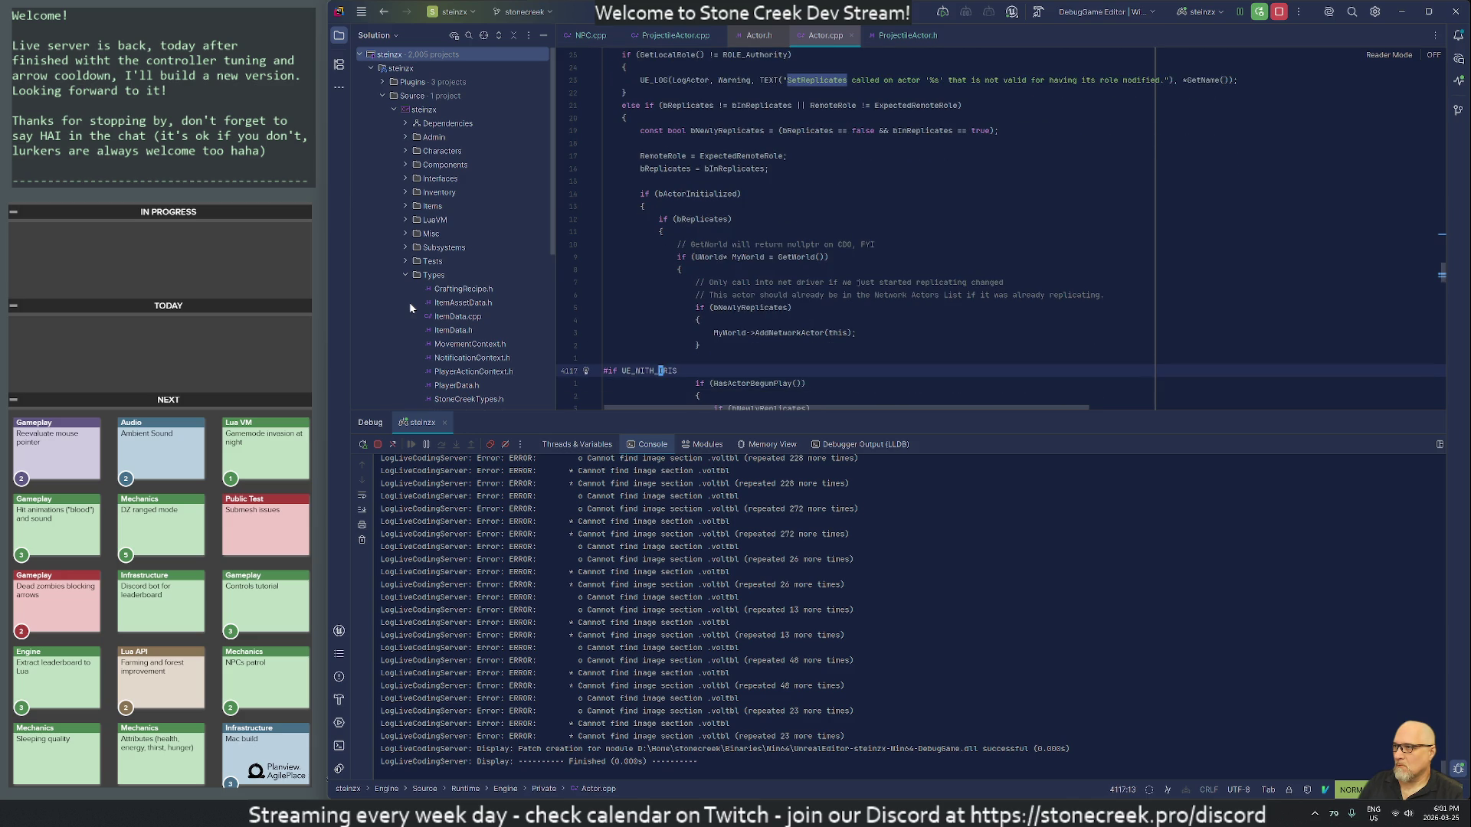
# Step: Find where bReplicates is assigned in Actor.cpp, then close Actor.cpp
pyautogui.press('j')
pyautogui.press('j')
pyautogui.press('j')
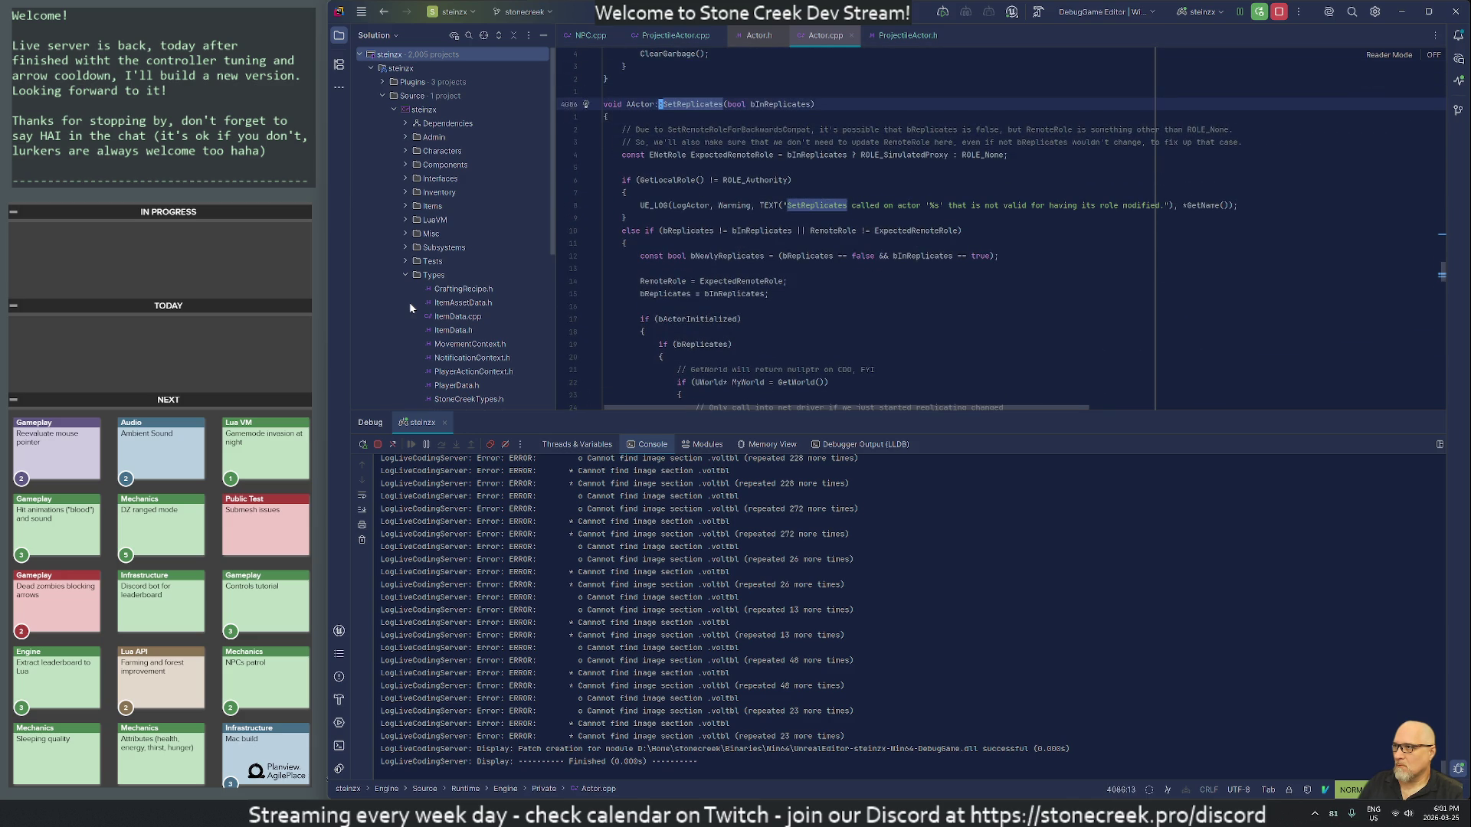
pyautogui.write(':bReplicate')
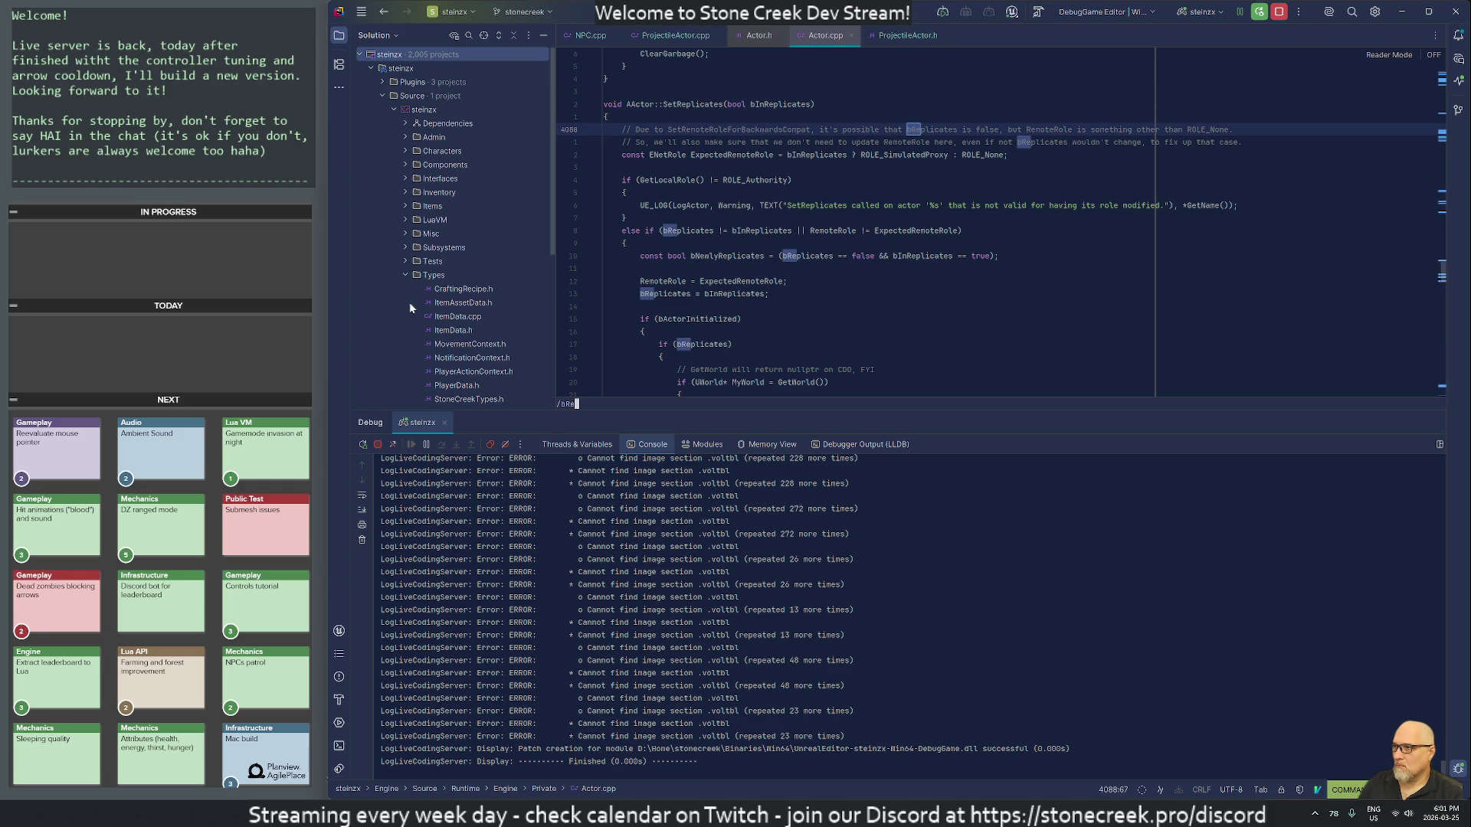
pyautogui.write('s')
pyautogui.press('Return')
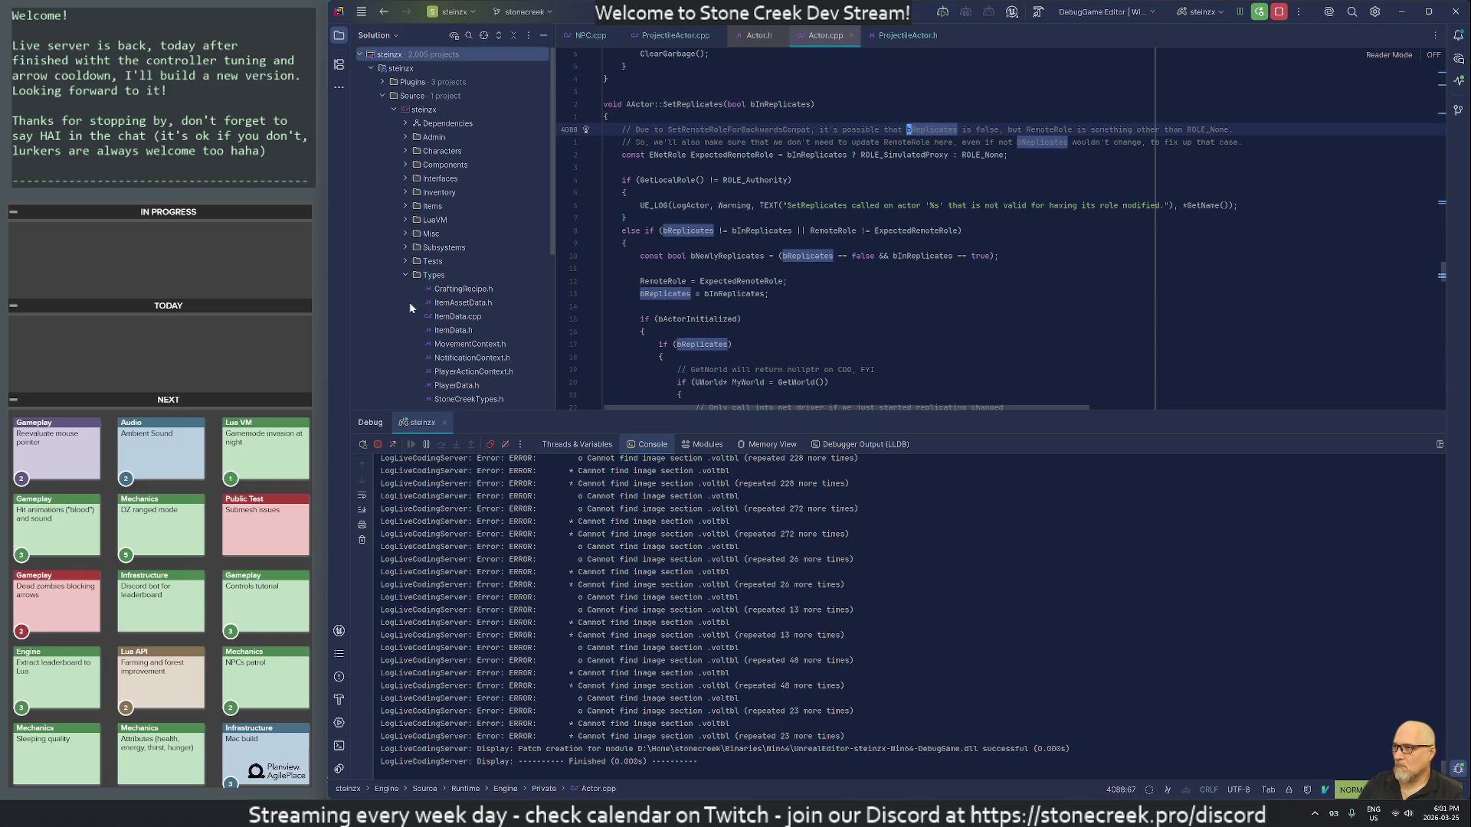
pyautogui.press('n')
pyautogui.press('n')
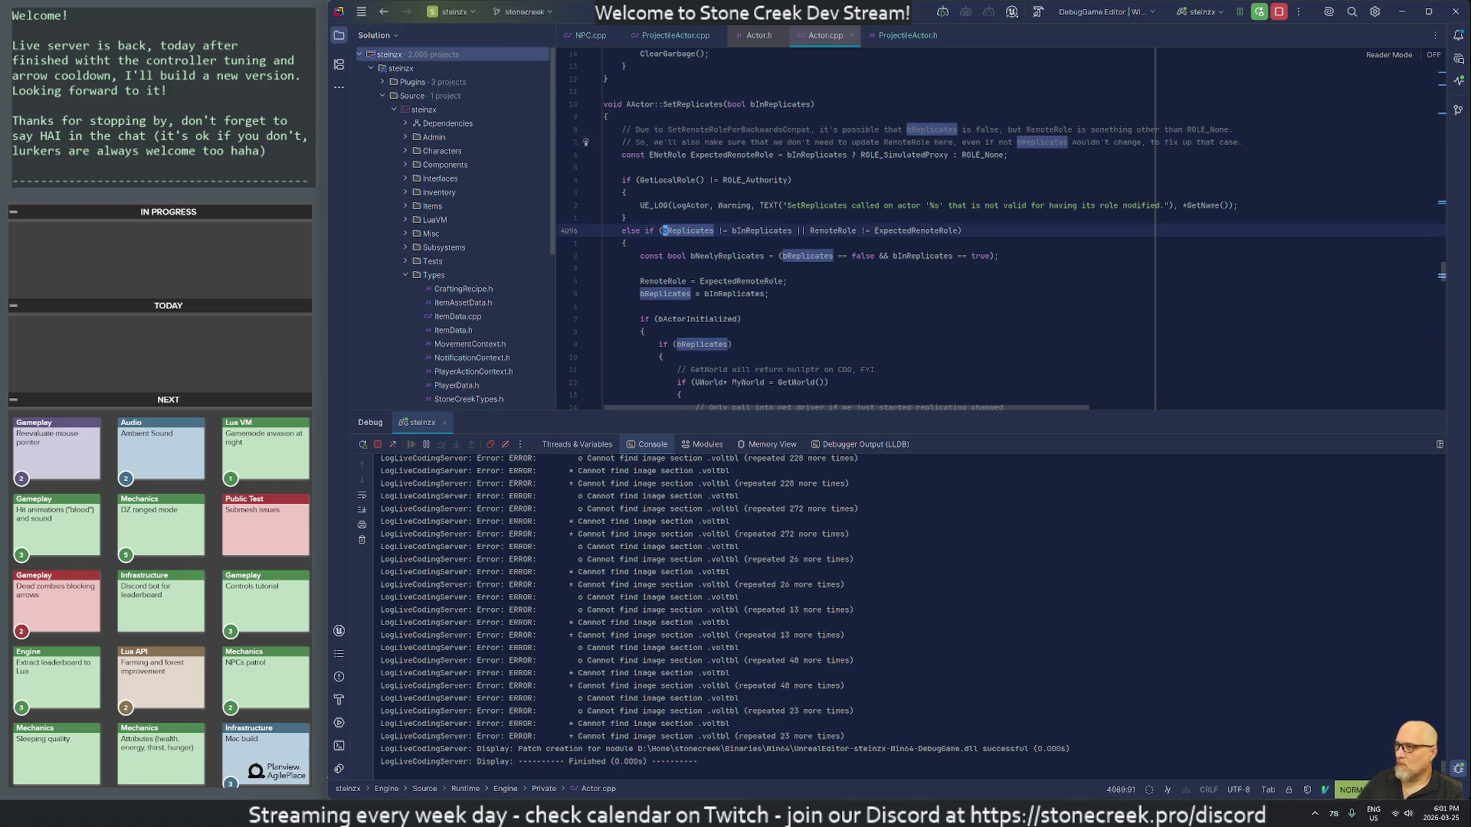
pyautogui.press('n')
pyautogui.press('n')
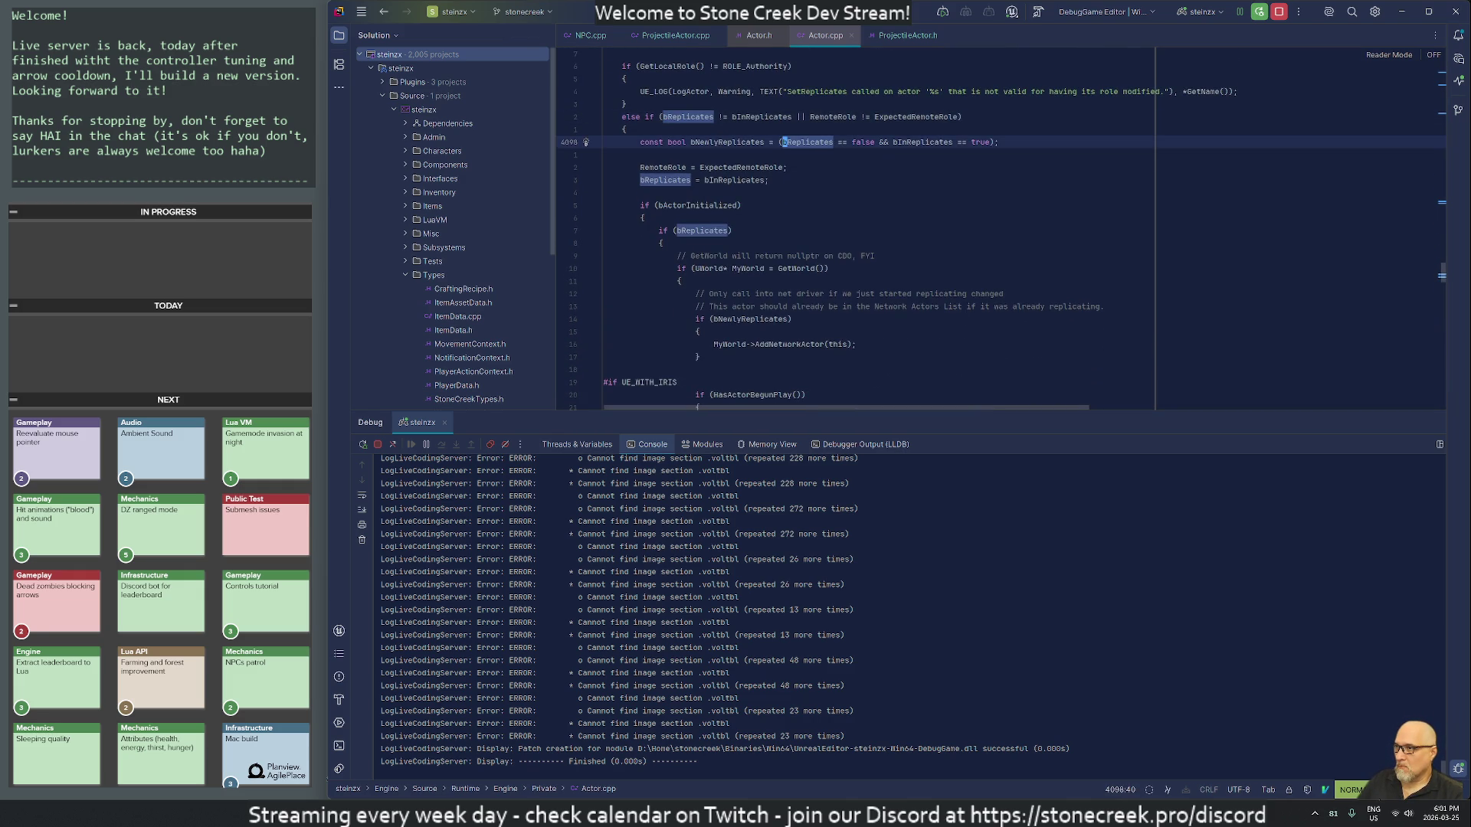
pyautogui.scroll(4, 996, 230)
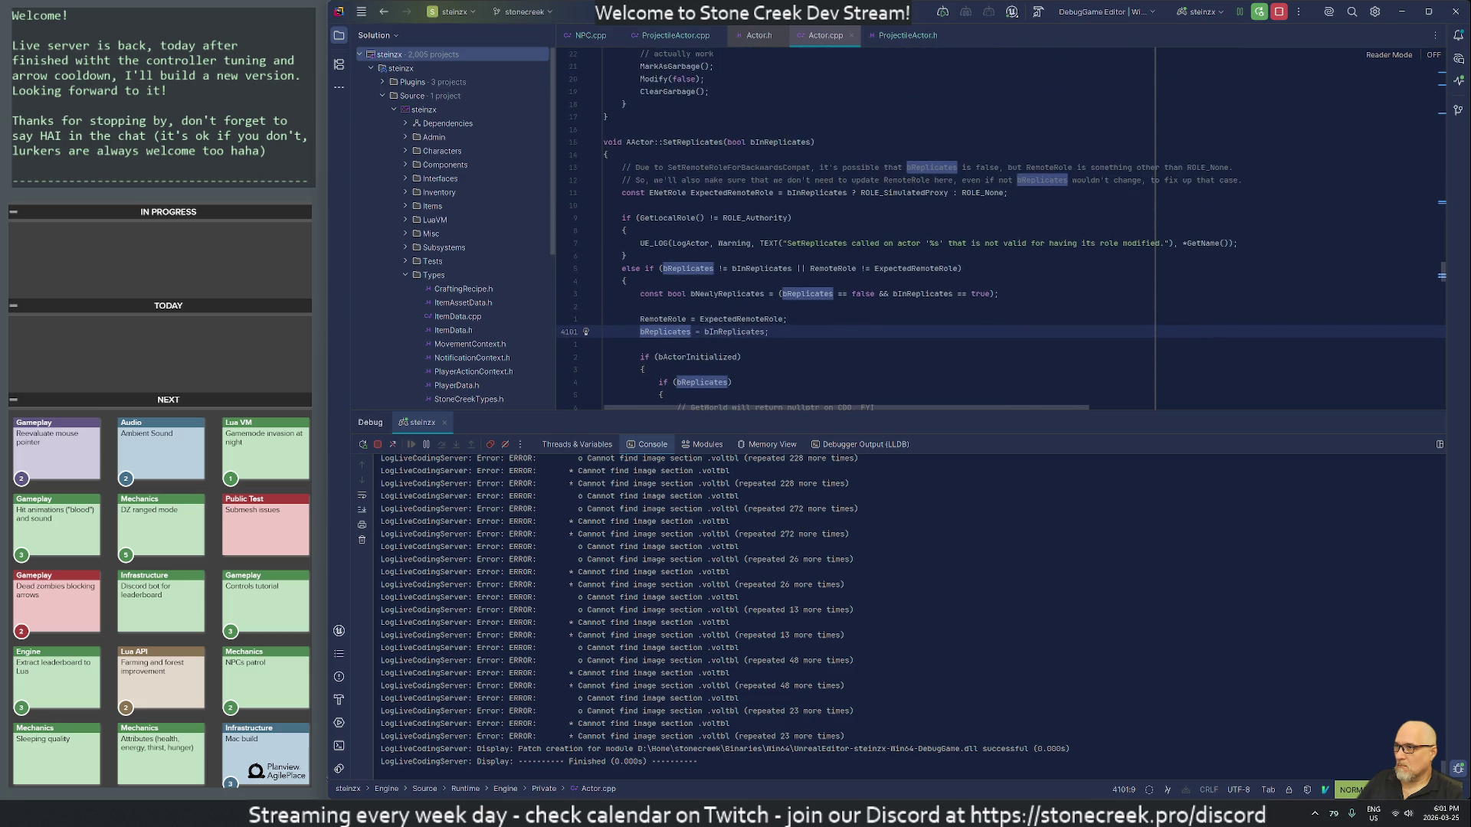
pyautogui.scroll(-1, 996, 230)
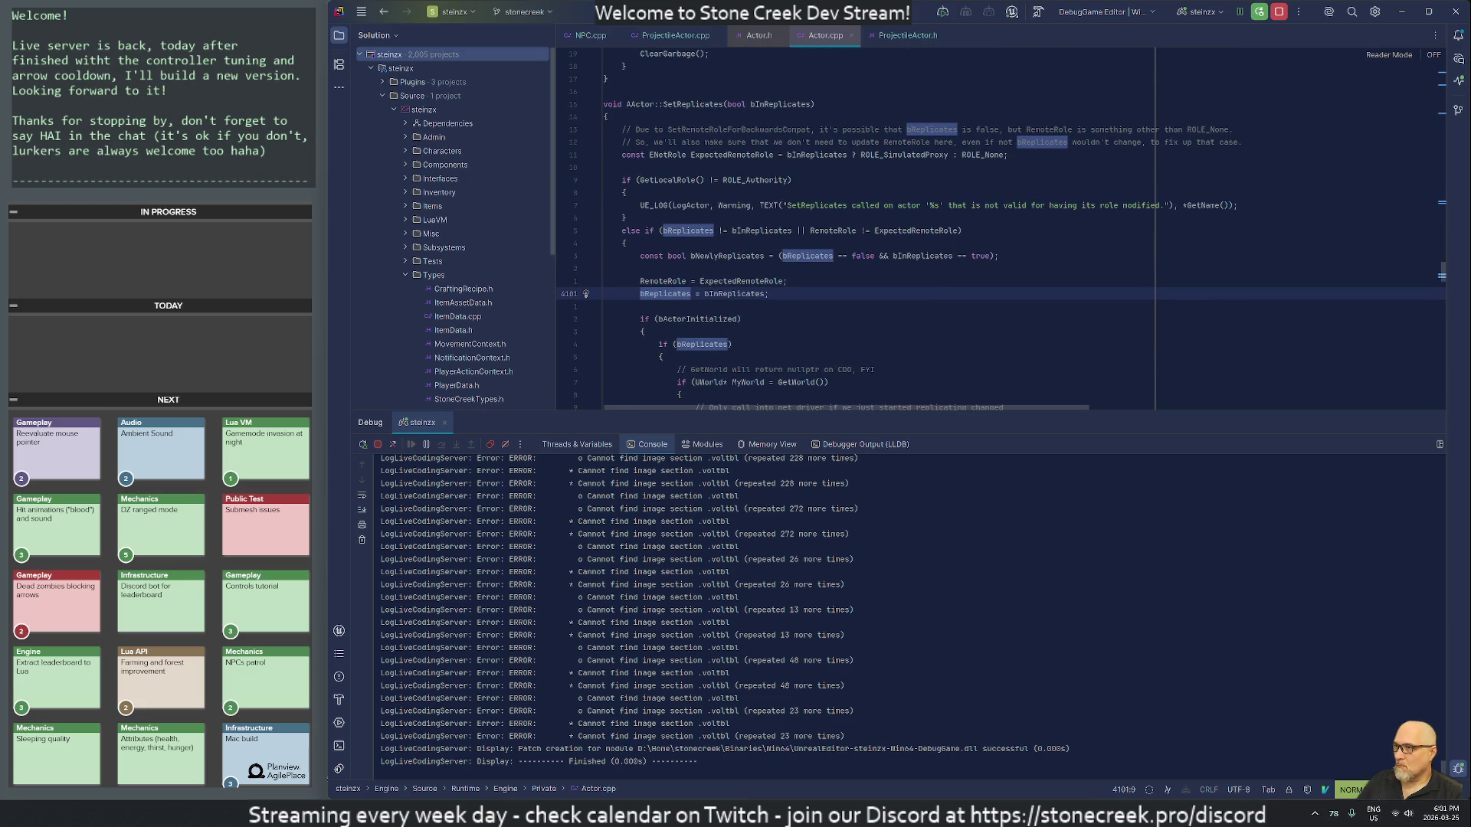
pyautogui.middleClick(822, 34)
# Step: Close Actor.h and delete the bReplicates = true line from the ProjectileActor constructor
pyautogui.middleClick(748, 32)
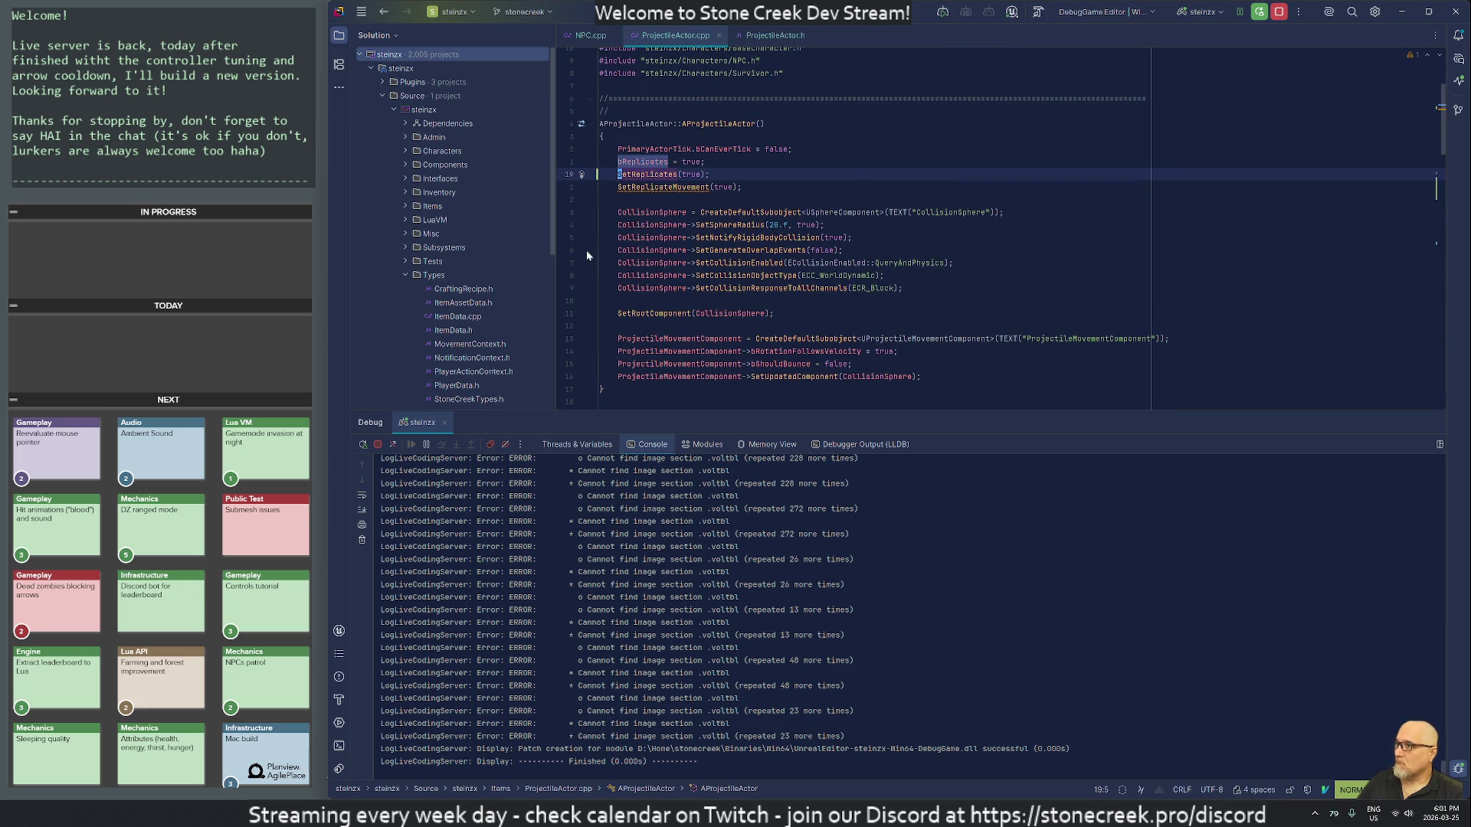
pyautogui.press('k')
pyautogui.press('d')
pyautogui.press('d')
pyautogui.press('j')
pyautogui.press('j')
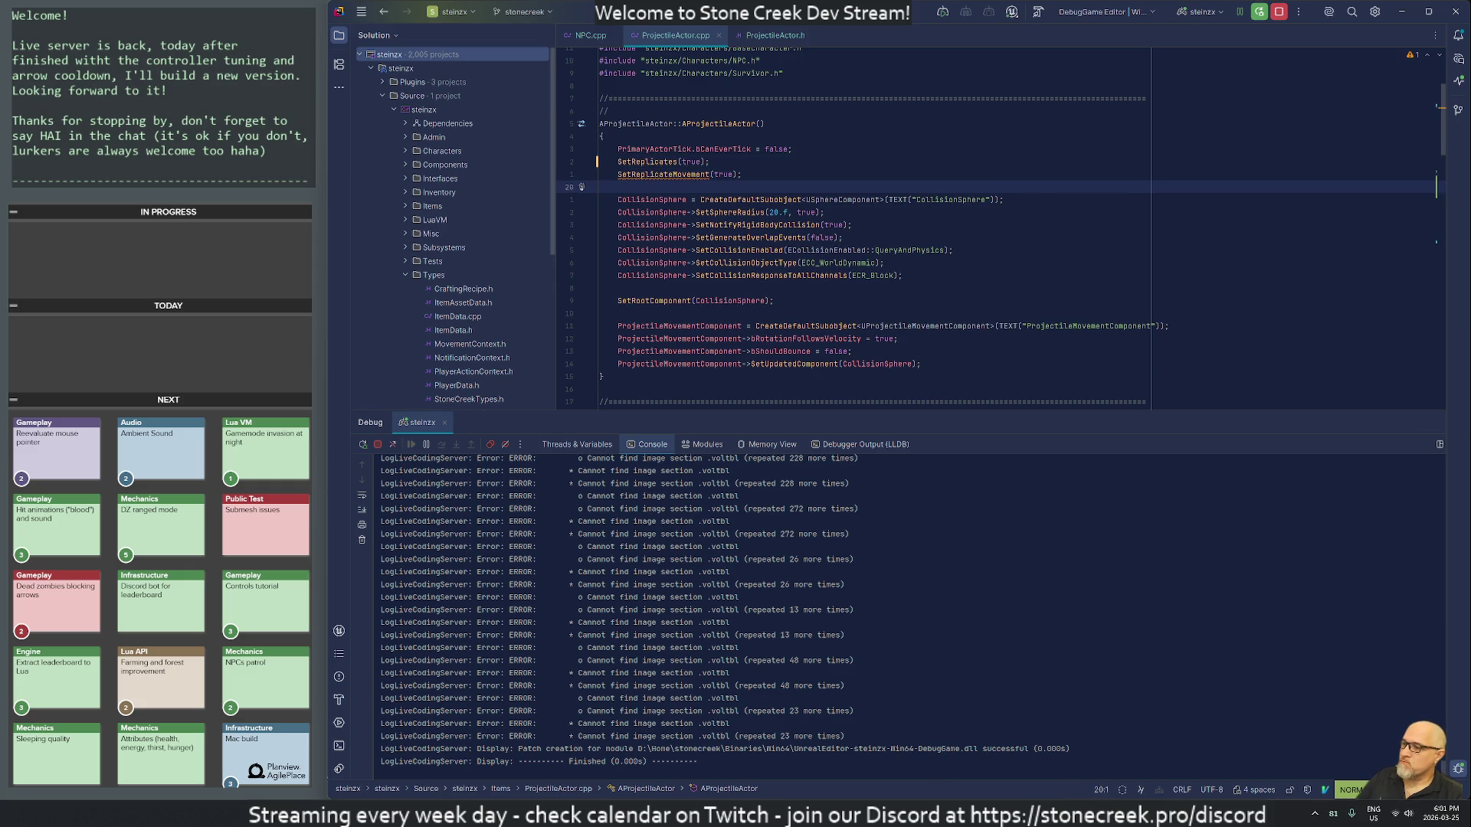
# Step: Start a Live Coding recompile of the game code in Unreal Editor
pyautogui.hotkey('alt', 'Tab')
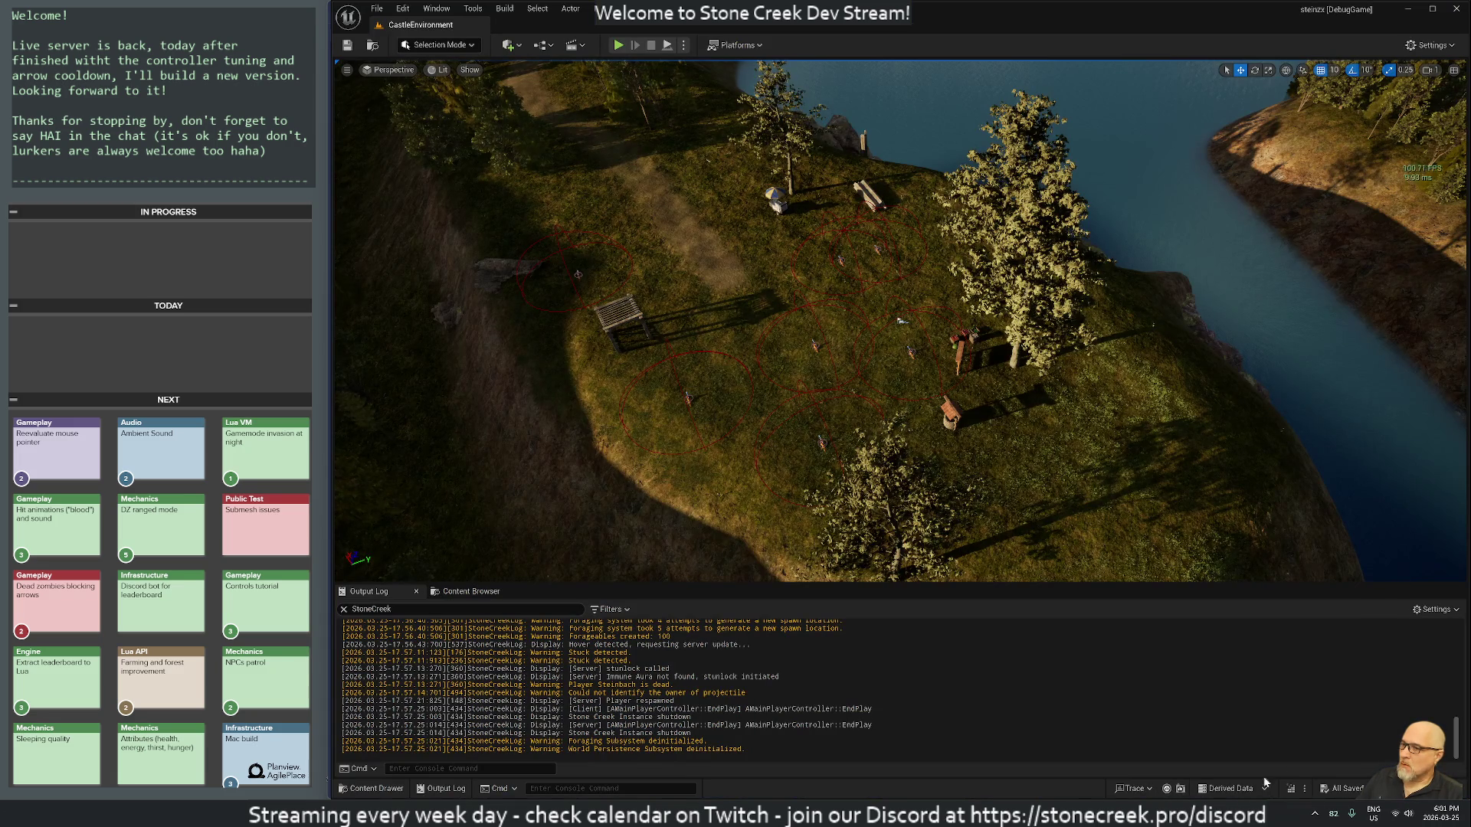
pyautogui.click(1293, 788)
pyautogui.hotkey('alt', 'Tab')
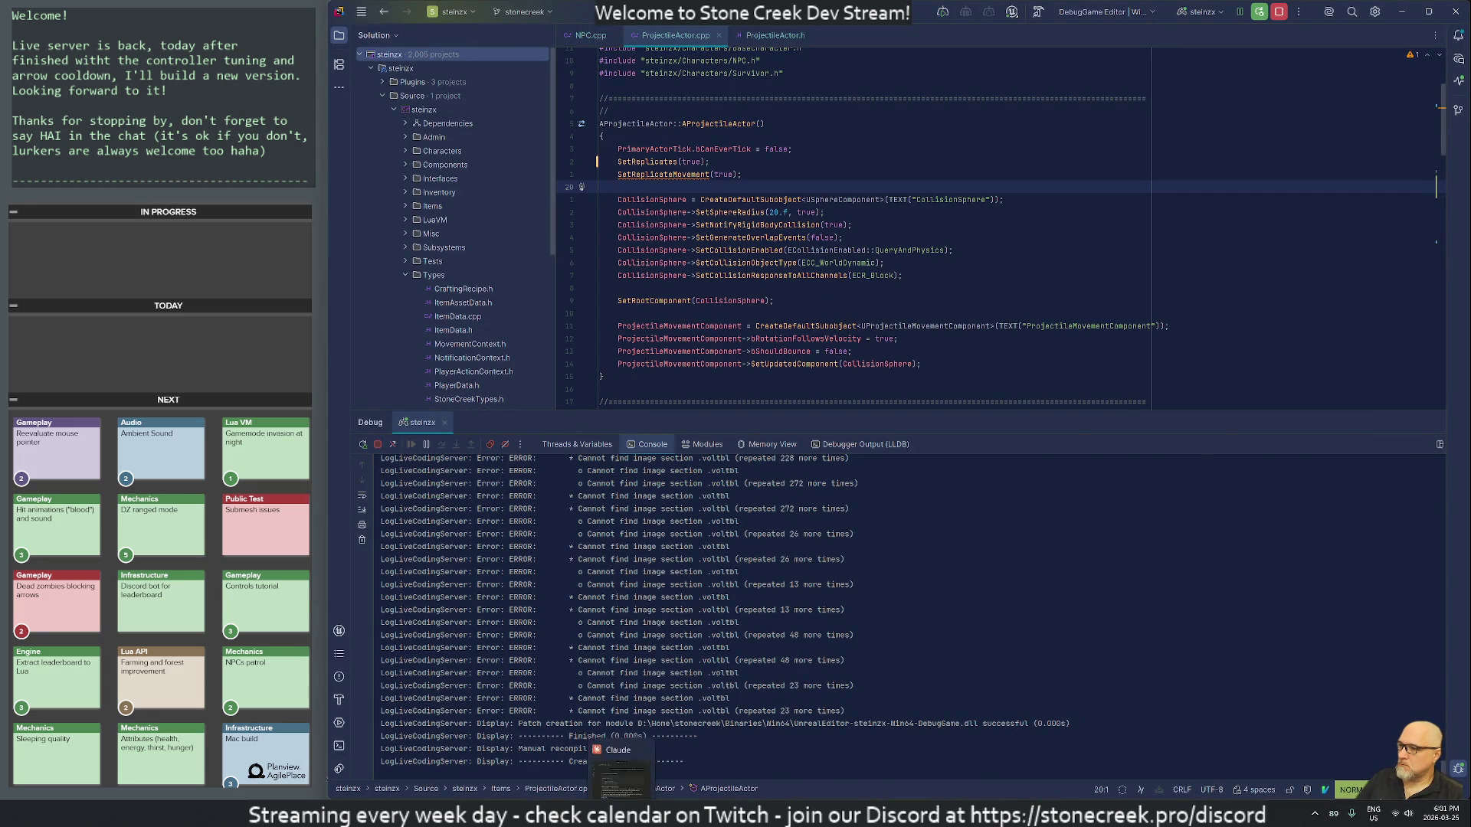
pyautogui.hotkey('alt', 'Tab')
pyautogui.scroll(-5, 1111, 560)
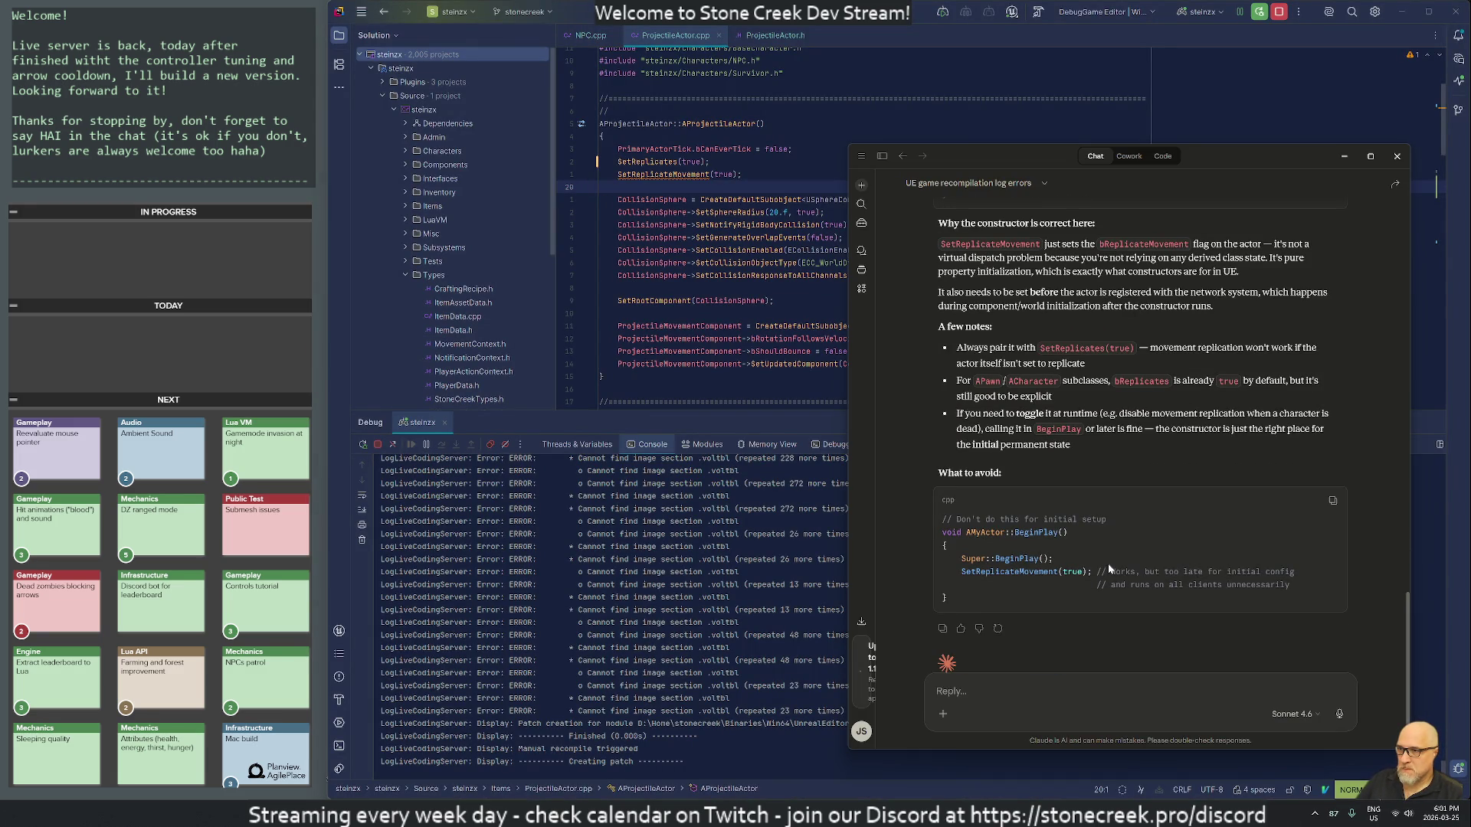
# Step: Ask Claude 'I'm getting that warning though' about the SetReplicateMovement warning and read the fixes
pyautogui.scroll(-1, 1110, 569)
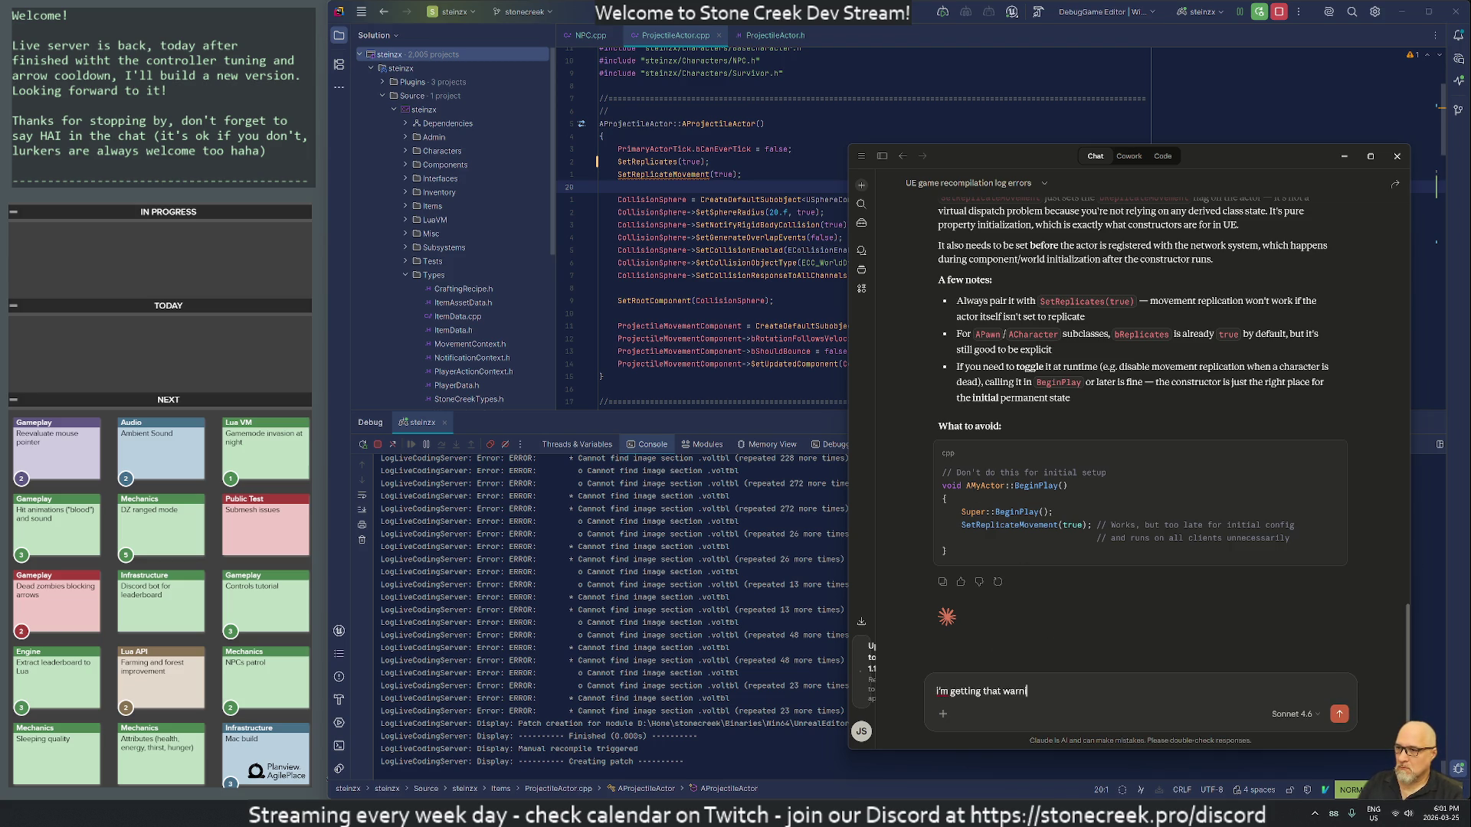
pyautogui.write('though')
pyautogui.press('Return')
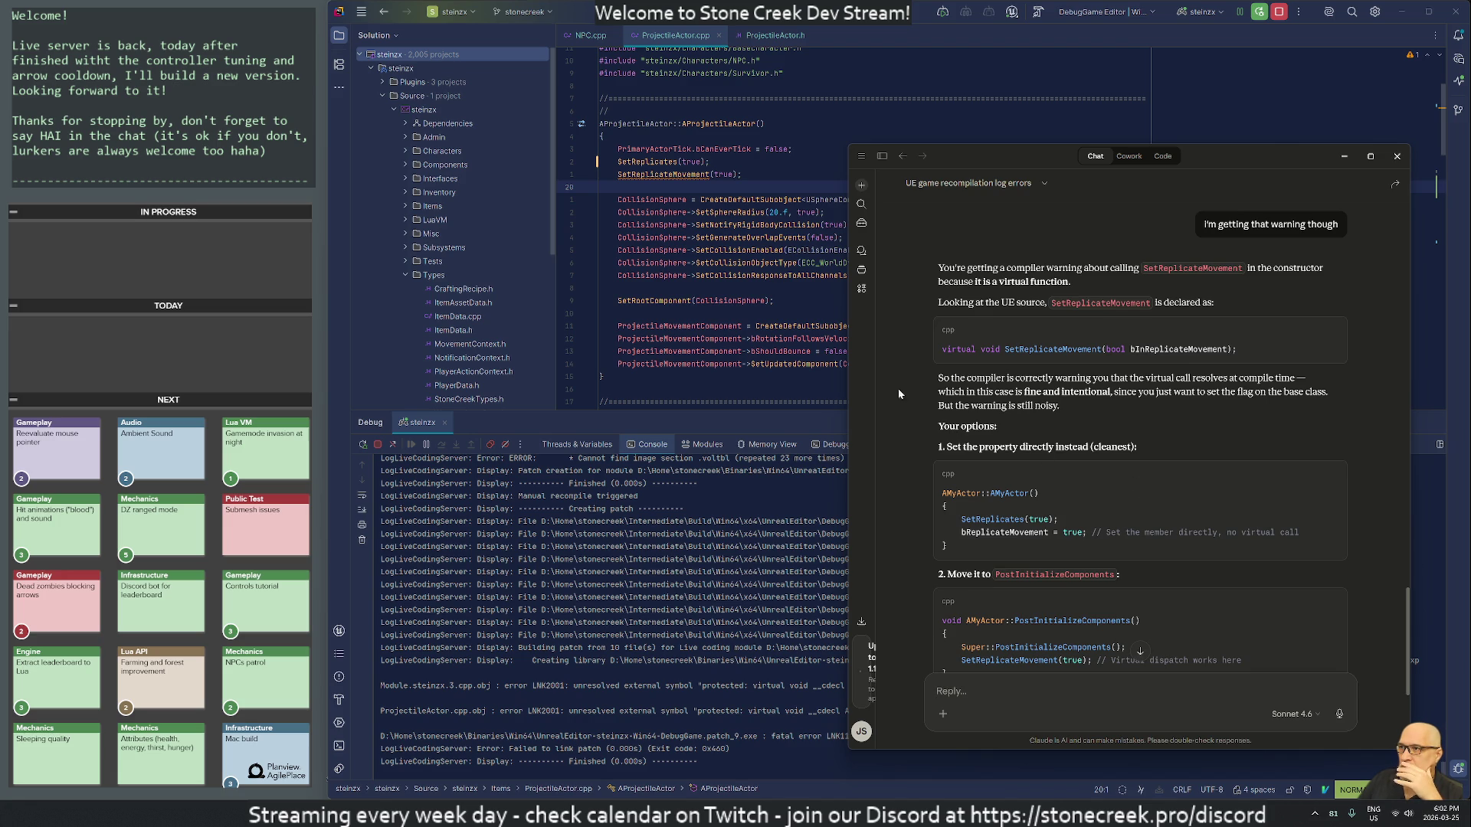
pyautogui.click(675, 162)
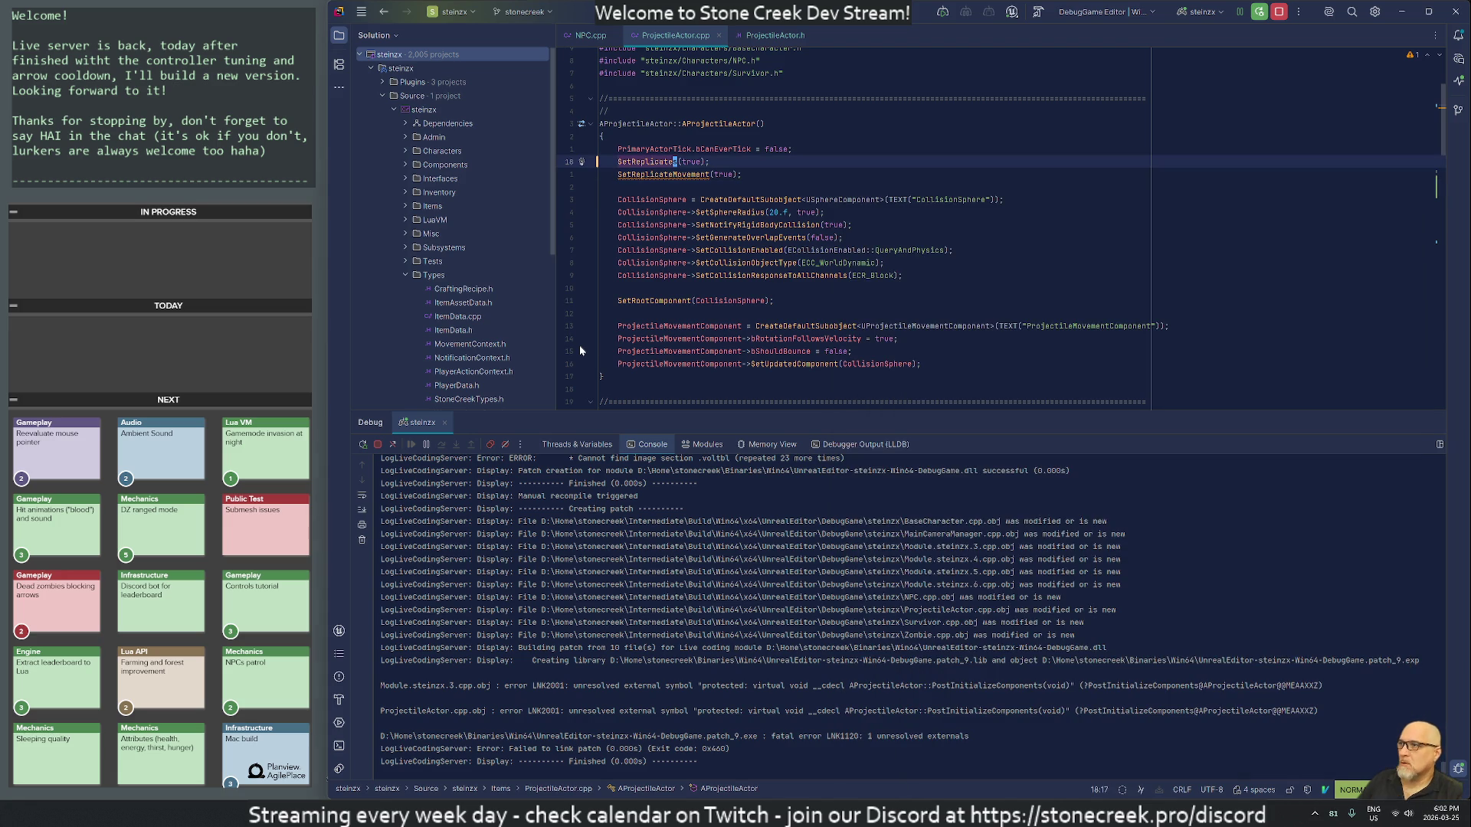
# Step: Add a bReplicateMovement = true line to the constructor, then delete it again
pyautogui.write('obReplica')
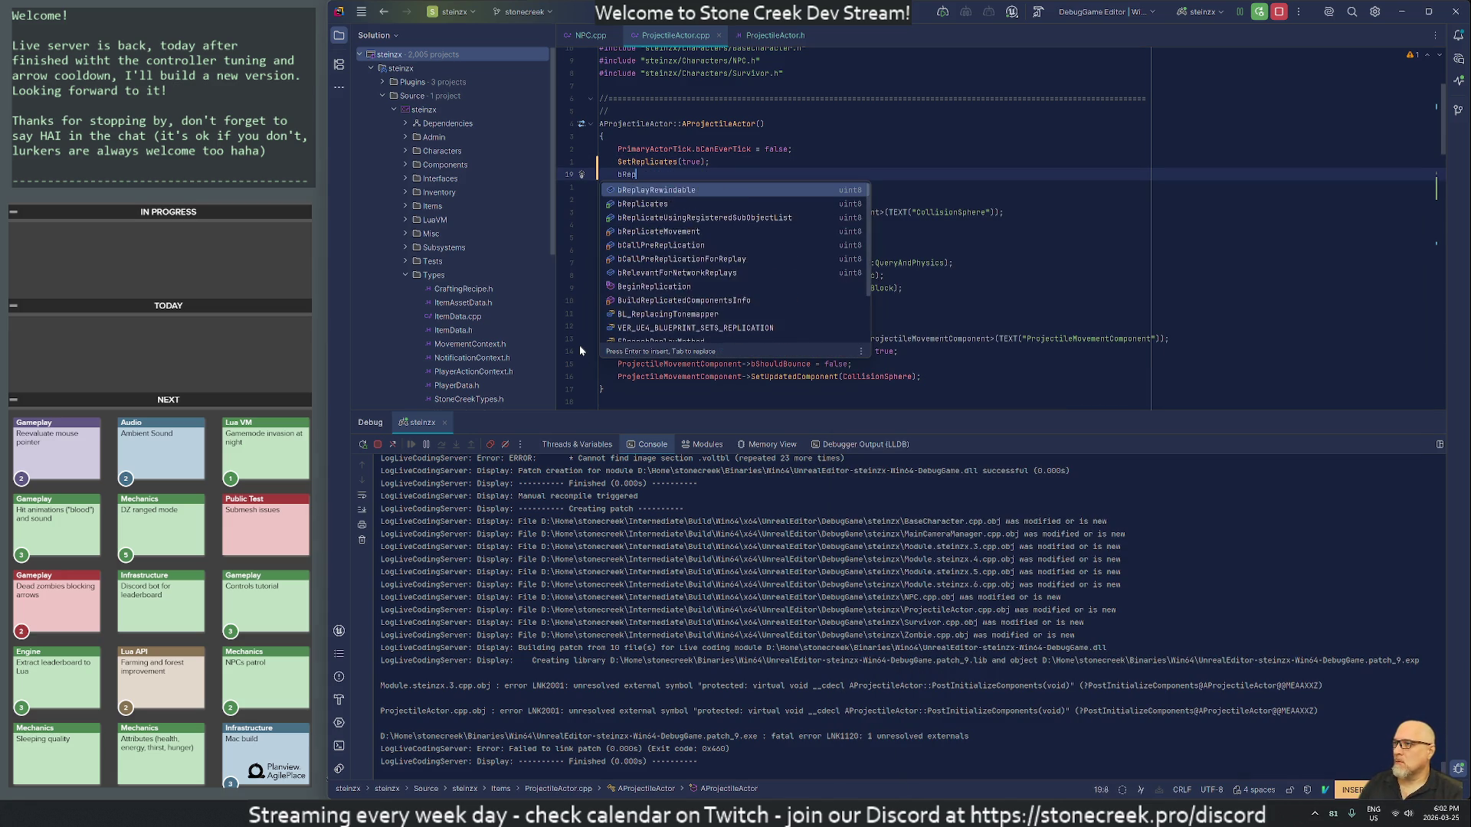
pyautogui.write('teMo')
pyautogui.press('Return')
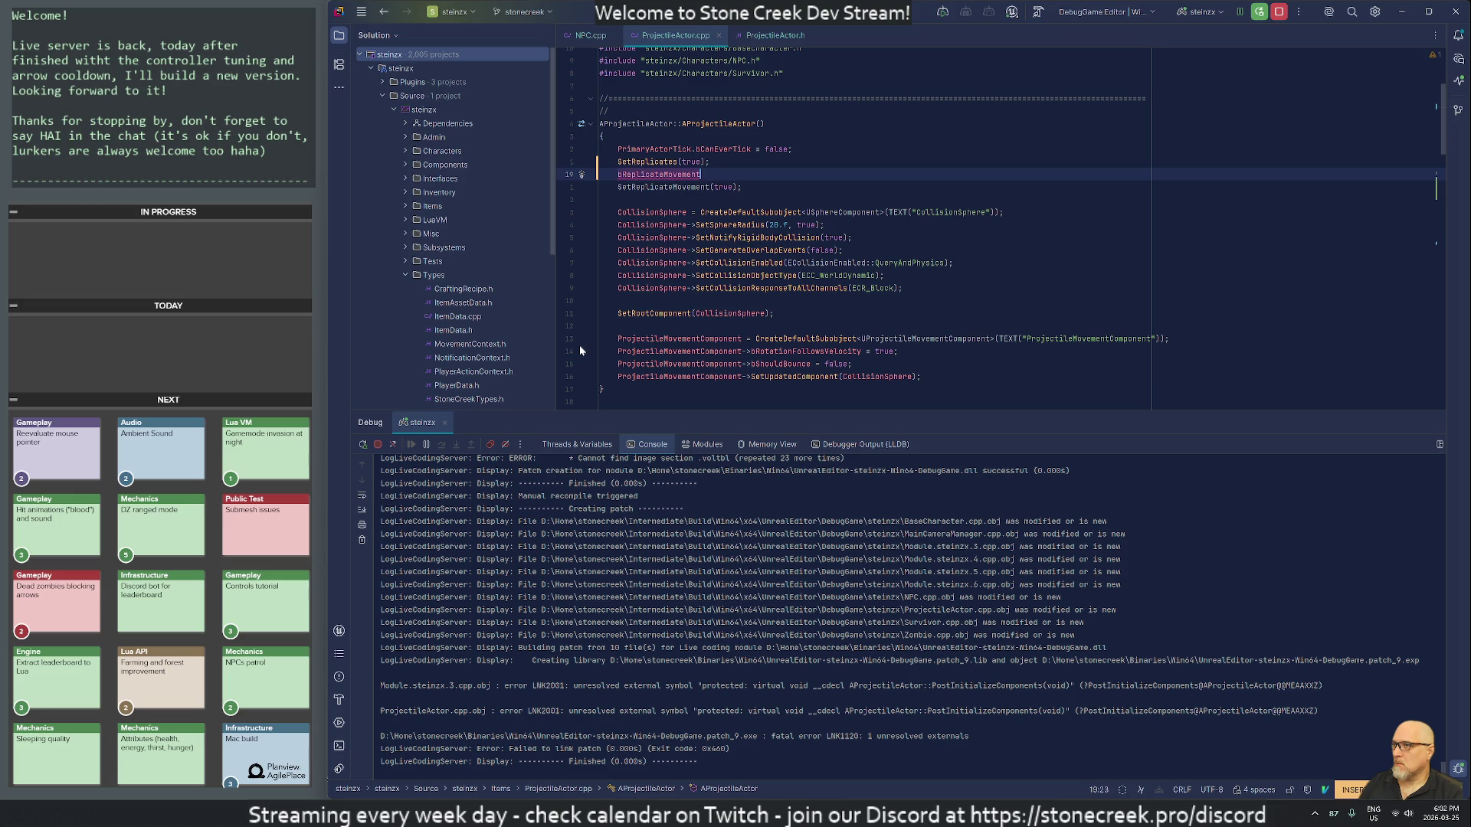
pyautogui.press('Tab')
pyautogui.press('Escape')
pyautogui.press('j')
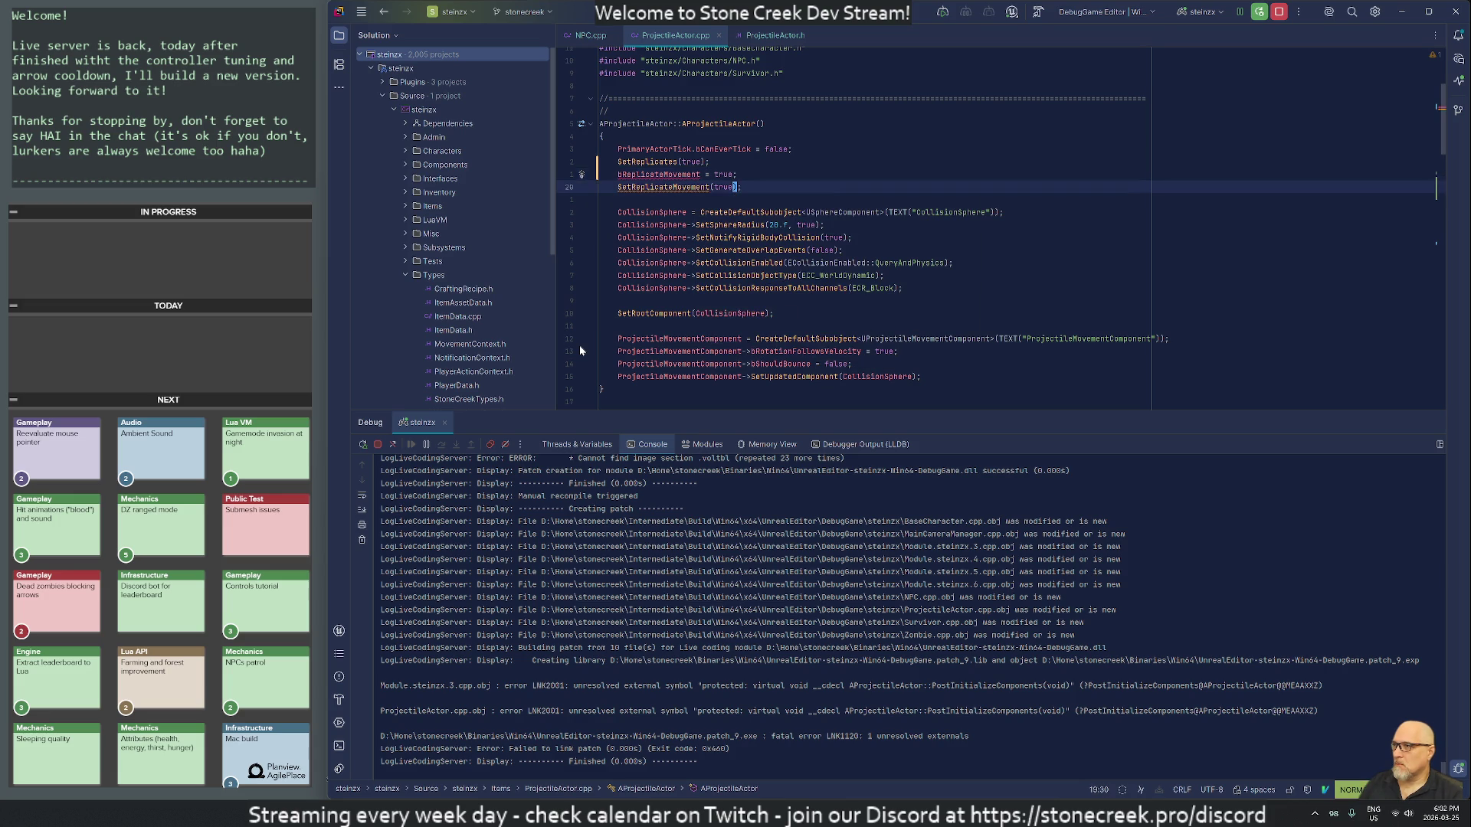
pyautogui.press('k')
pyautogui.press('d')
pyautogui.press('d')
# Step: Reread Claude's reply, then jump to the ProjectileActor.h header with :A
pyautogui.hotkey('alt', 'Tab')
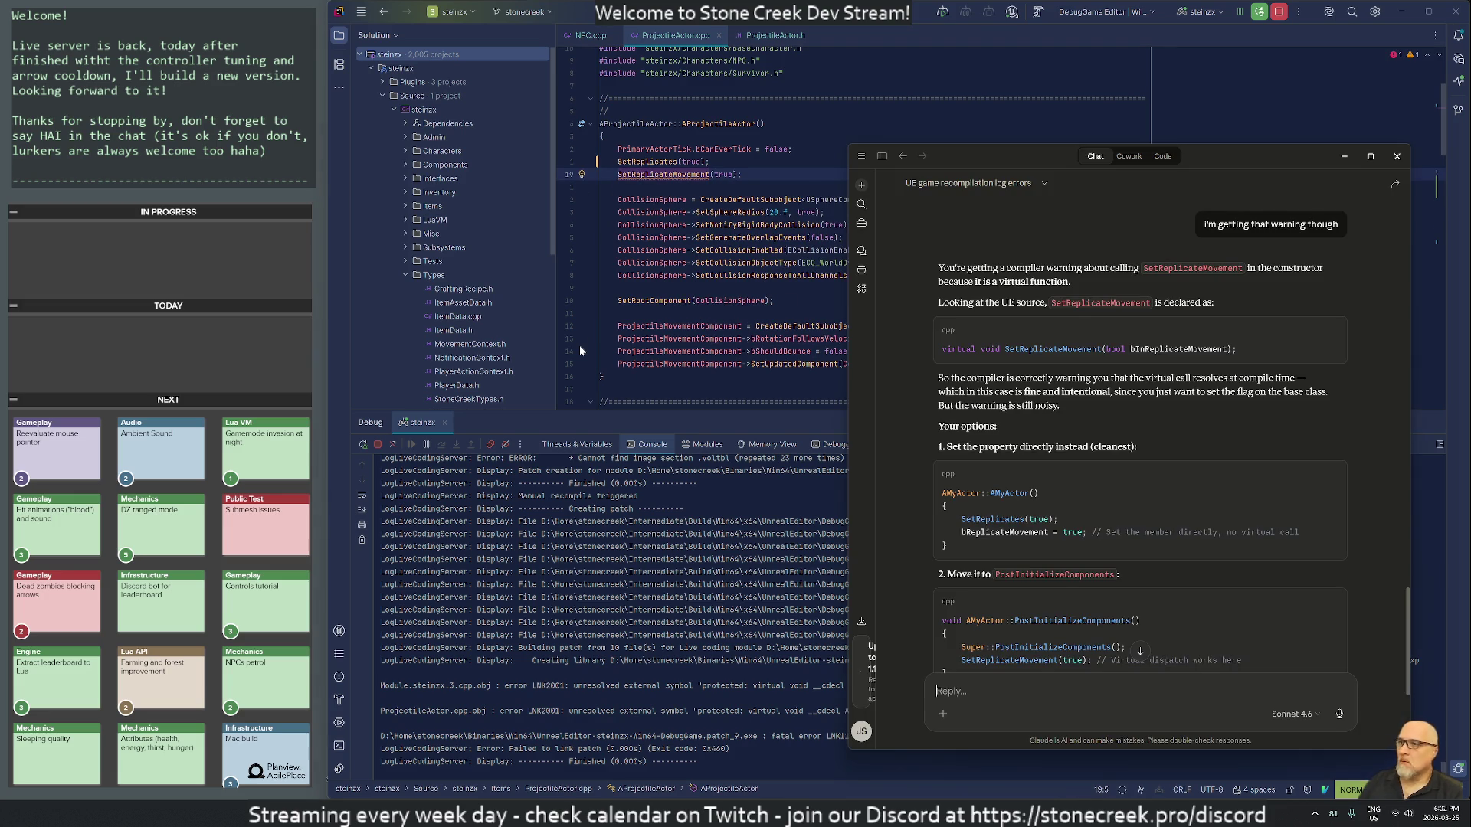
pyautogui.scroll(-3, 1013, 549)
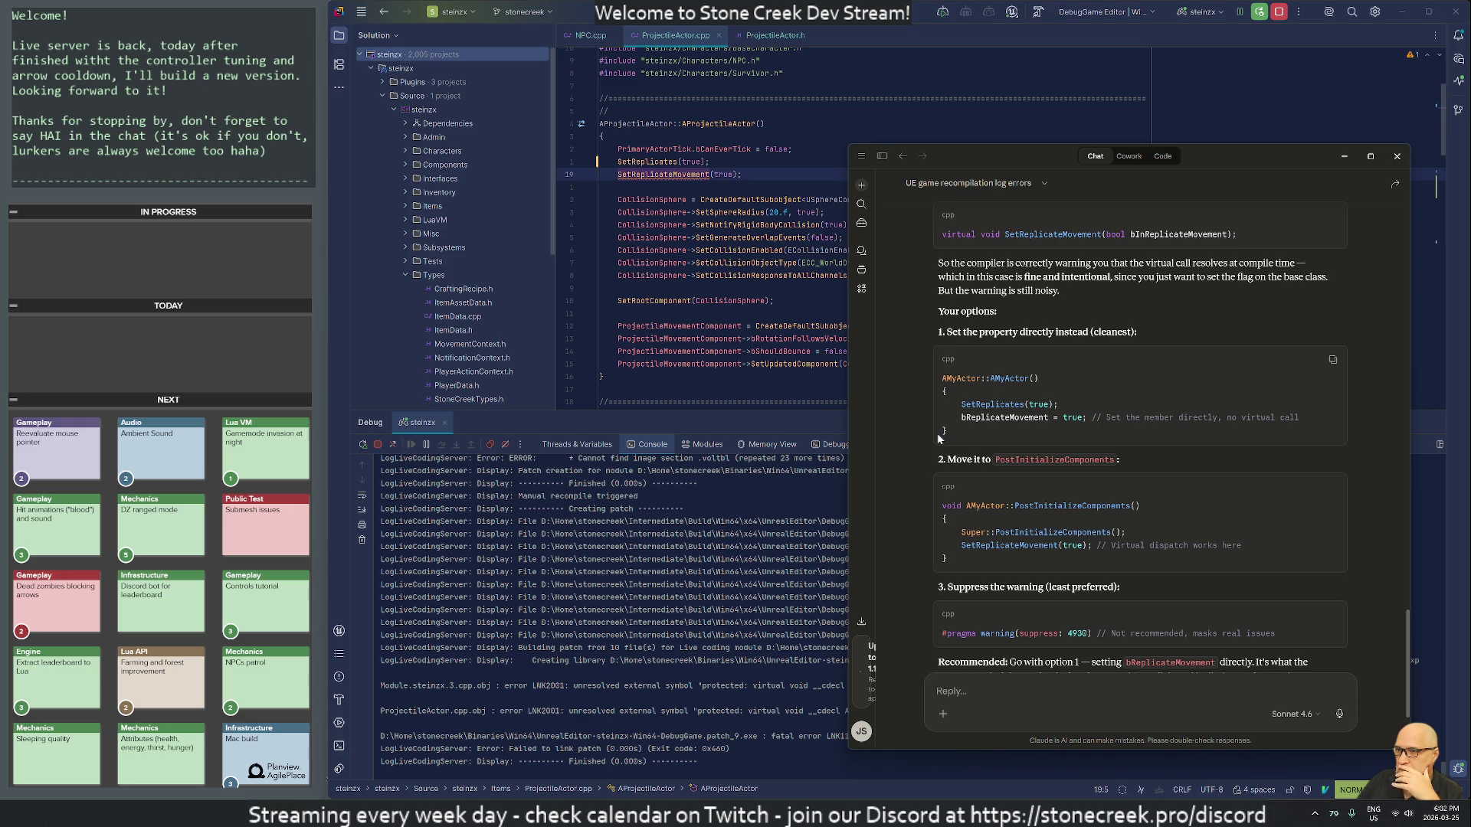
pyautogui.scroll(-3, 1073, 471)
pyautogui.scroll(5, 1132, 490)
pyautogui.click(743, 263)
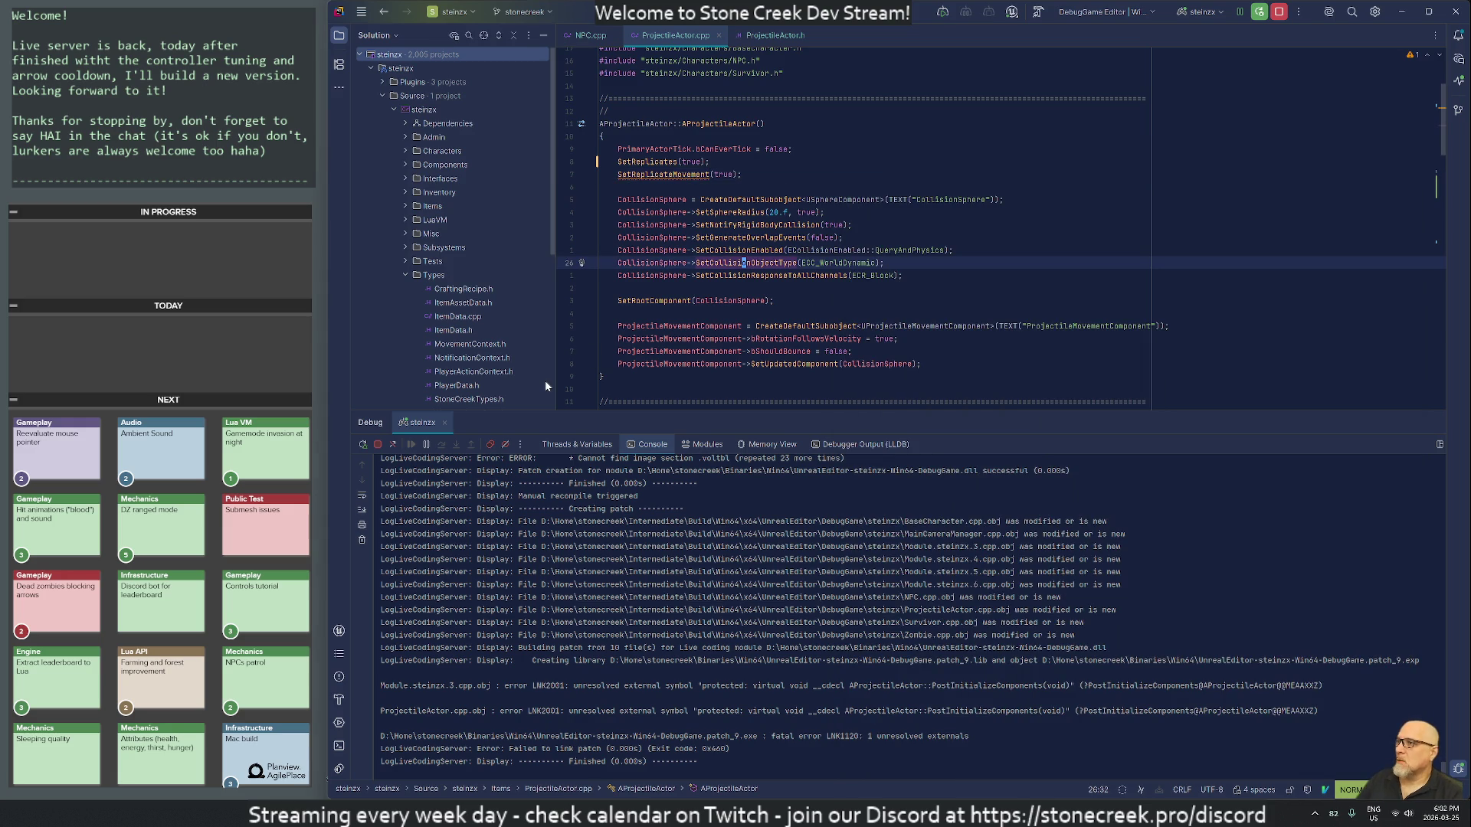
pyautogui.write(':A')
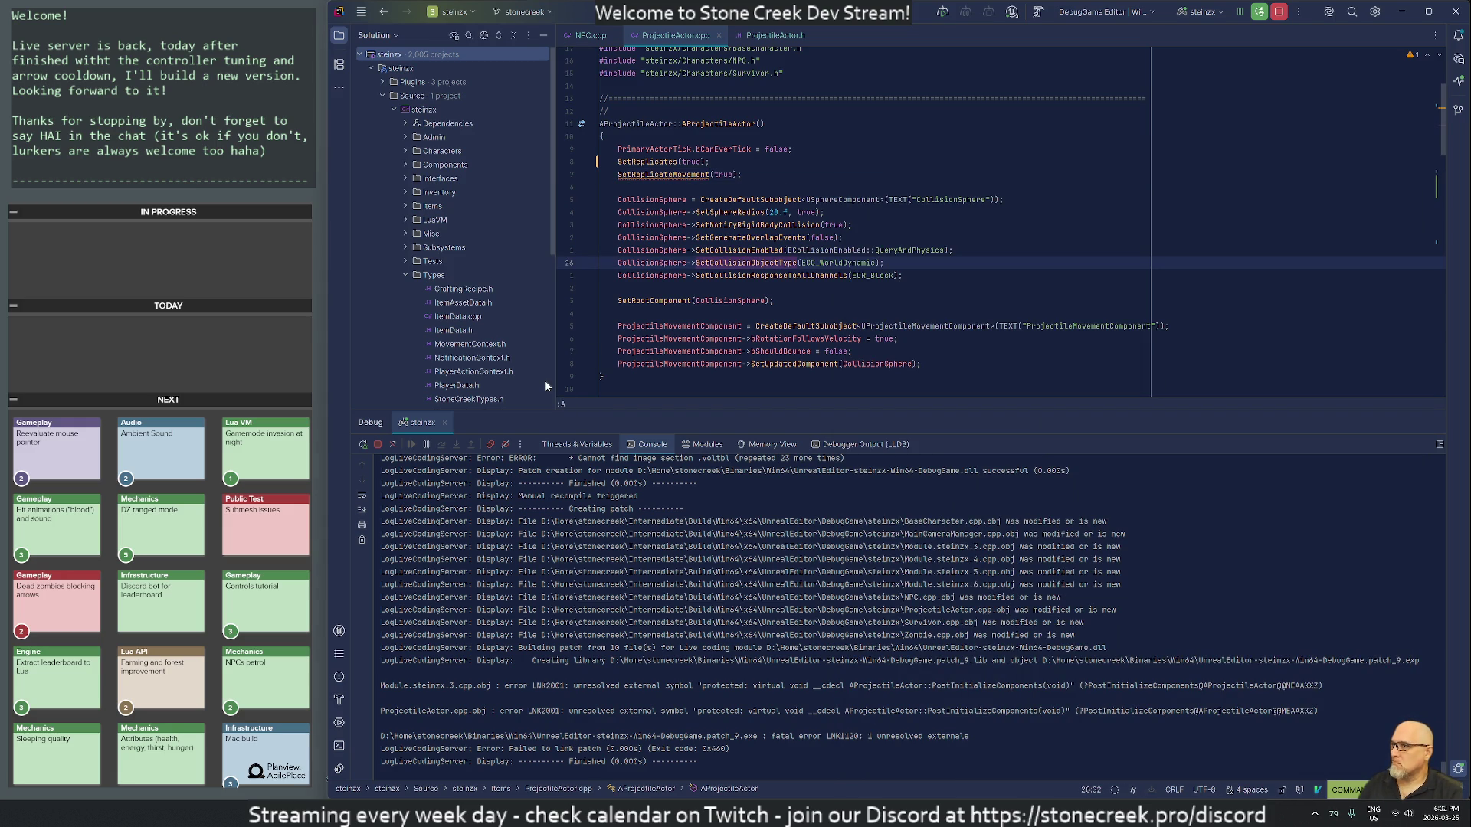
pyautogui.press('Return')
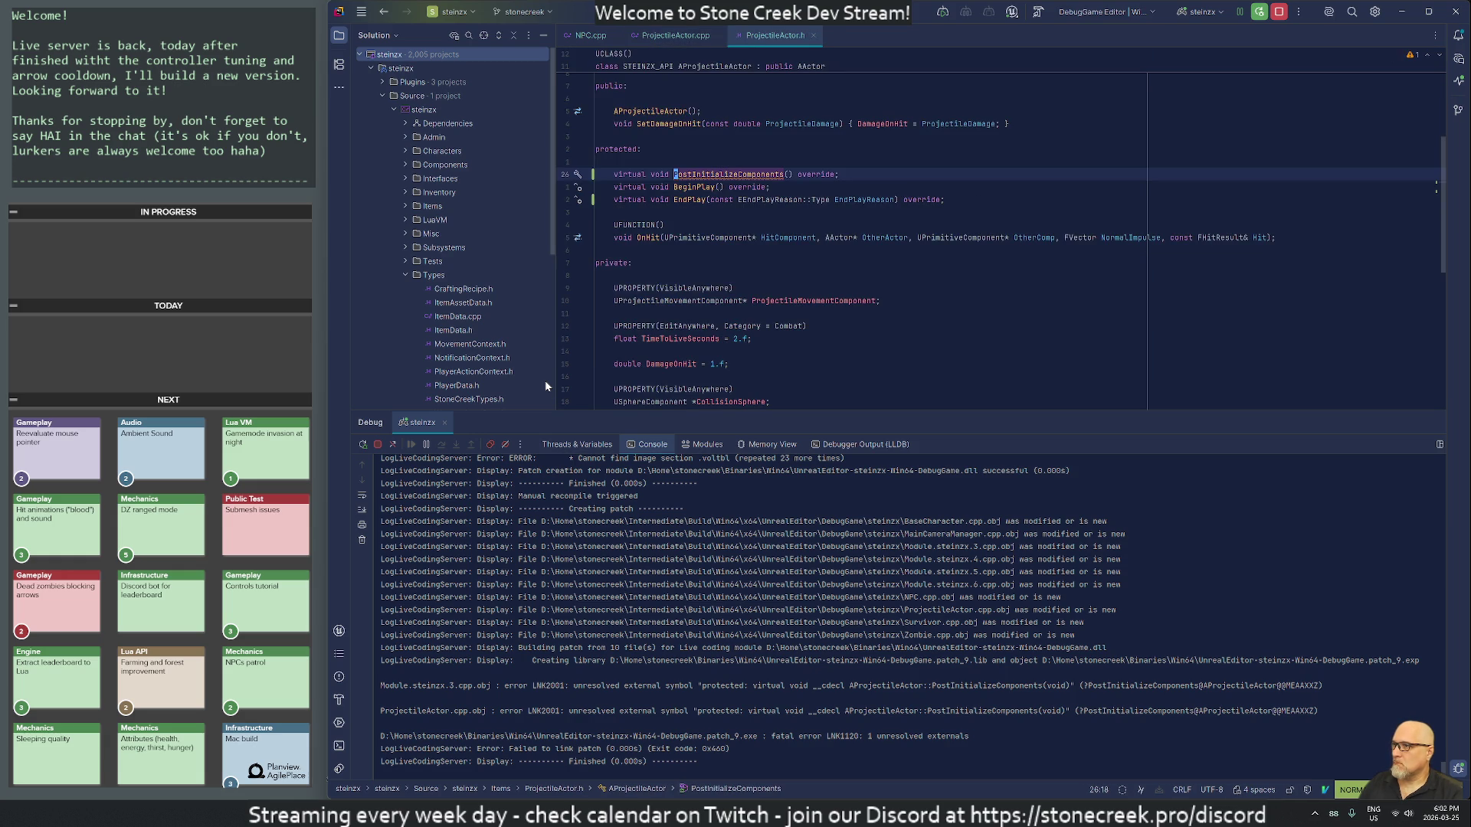
# Step: Move the PostInitializeComponents declaration below BeginPlay and generate its definition in ProjectileActor.cpp
pyautogui.press('d')
pyautogui.press('d')
pyautogui.press('p')
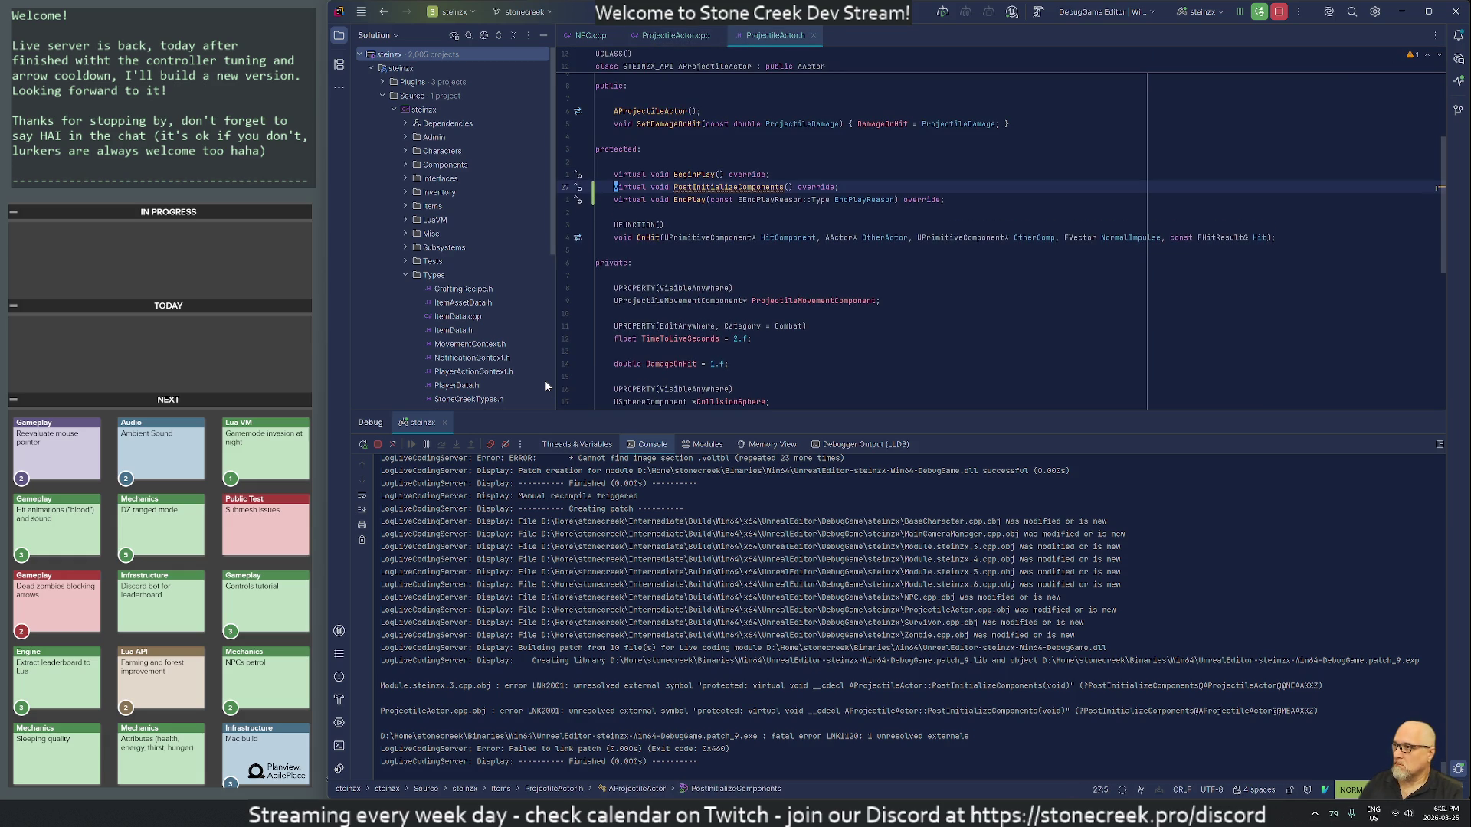
pyautogui.hotkey('alt', 'Return')
pyautogui.press('Return')
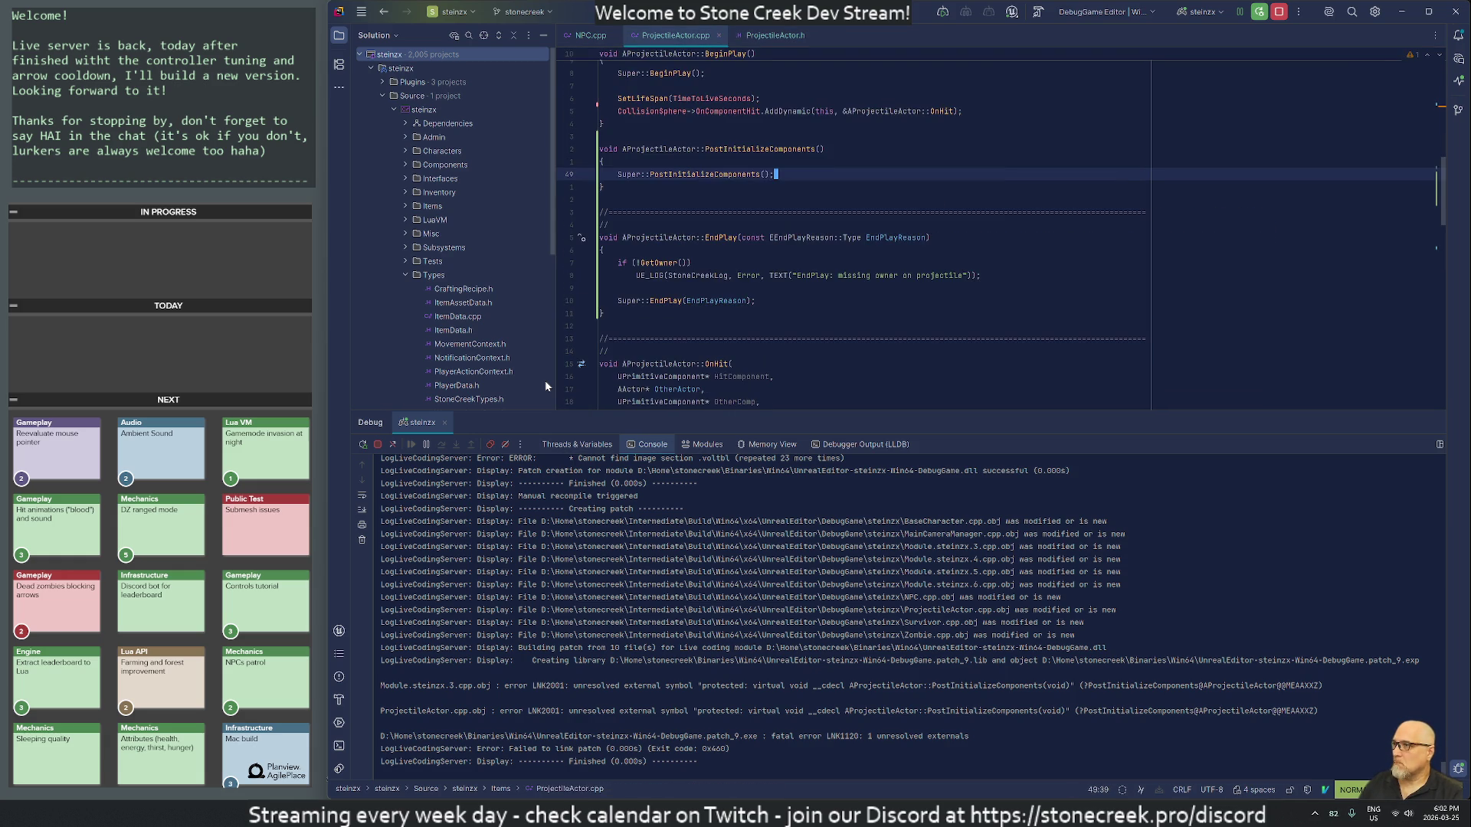
pyautogui.press('j')
pyautogui.press('j')
pyautogui.press('j')
pyautogui.press('k')
pyautogui.press('k')
pyautogui.press('k')
pyautogui.press('k')
pyautogui.press('k')
# Step: Cut SetReplicateMovement(true) out of the ProjectileActor constructor
pyautogui.press('g')
pyautogui.press('g')
pyautogui.press('j')
pyautogui.press('j')
pyautogui.press('j')
pyautogui.press('1')
pyautogui.press('2')
pyautogui.press('j')
pyautogui.press('j')
pyautogui.press('d')
pyautogui.press('d')
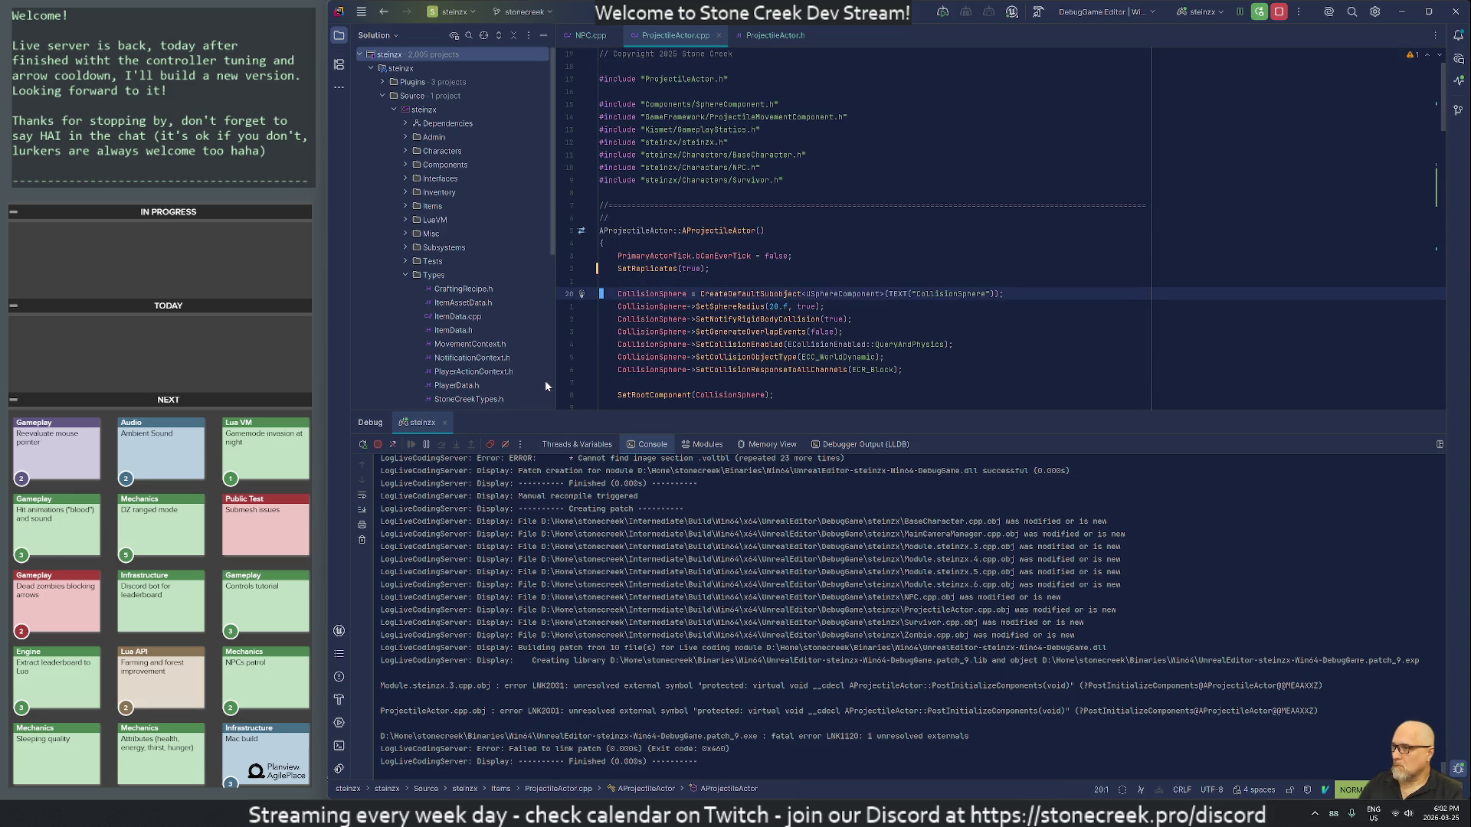
pyautogui.press('1')
pyautogui.press('2')
# Step: Paste SetReplicateMovement(true) into PostInitializeComponents rather than BeginPlay
pyautogui.press('j')
pyautogui.press('P')
pyautogui.press('j')
pyautogui.press('j')
pyautogui.press('j')
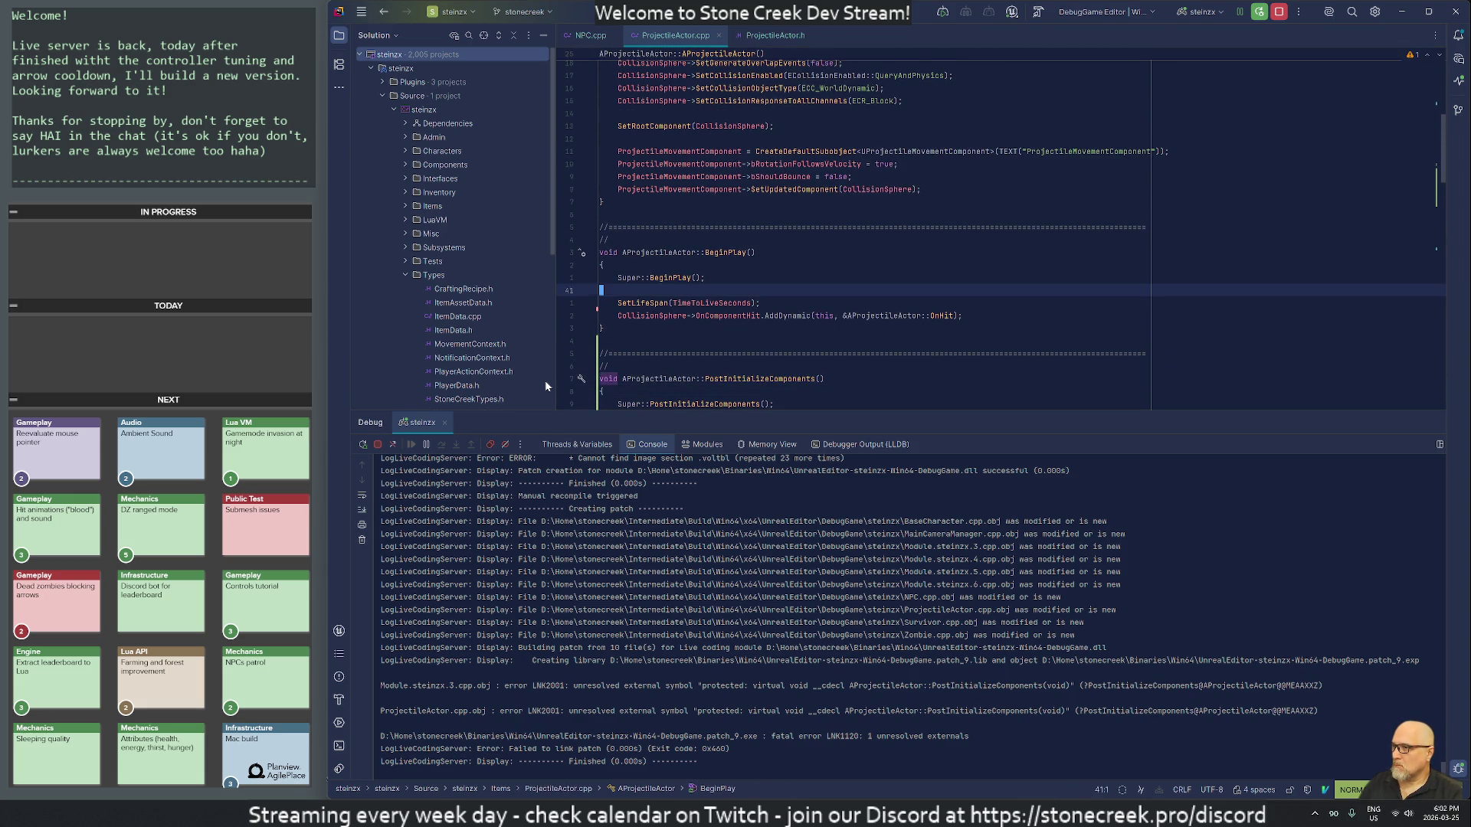
pyautogui.press('p')
pyautogui.press('o')
pyautogui.press('u')
pyautogui.press('u')
pyautogui.press('j')
pyautogui.press('j')
pyautogui.press('j')
pyautogui.press('j')
pyautogui.press('p')
# Step: Move the whole PostInitializeComponents block above BeginPlay
pyautogui.press('k')
pyautogui.press('k')
pyautogui.press('k')
pyautogui.press('k')
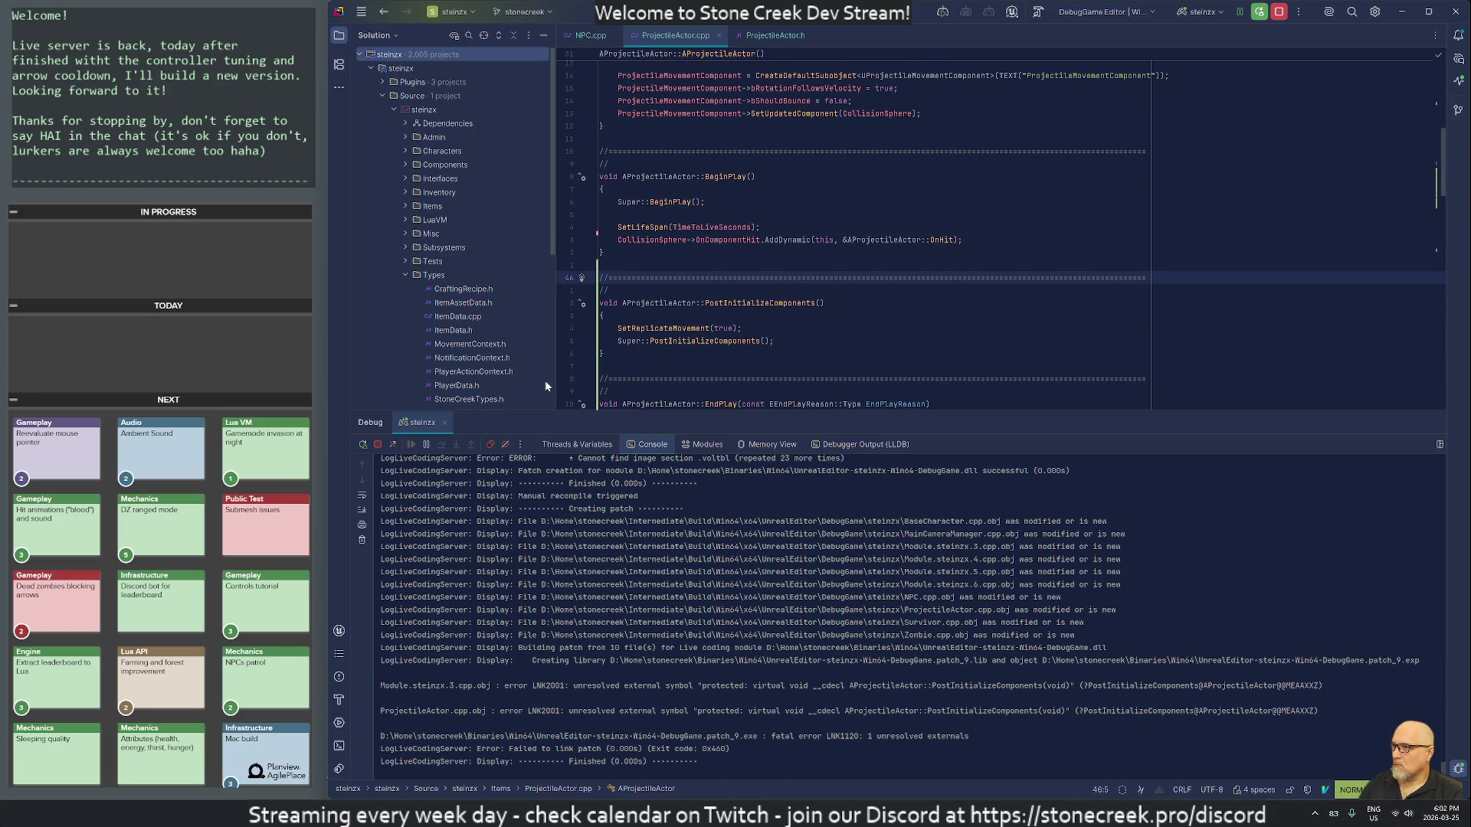
pyautogui.hotkey('shift', 'v')
pyautogui.press('j')
pyautogui.press('j')
pyautogui.press('j')
pyautogui.press('d')
pyautogui.press('k')
pyautogui.press('k')
pyautogui.press('k')
pyautogui.press('k')
pyautogui.press('p')
pyautogui.press('j')
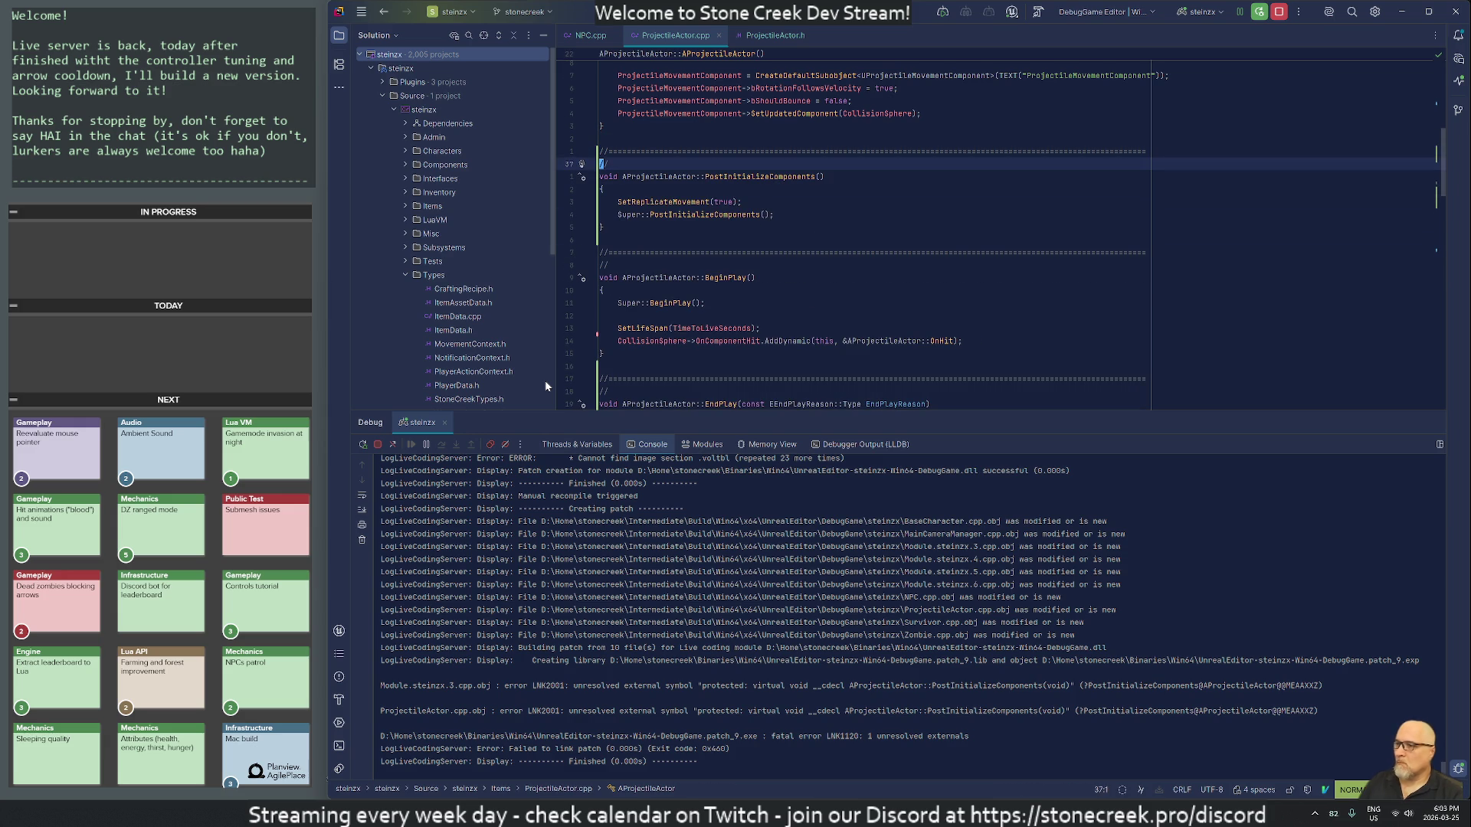
pyautogui.hotkey('alt', 'Tab')
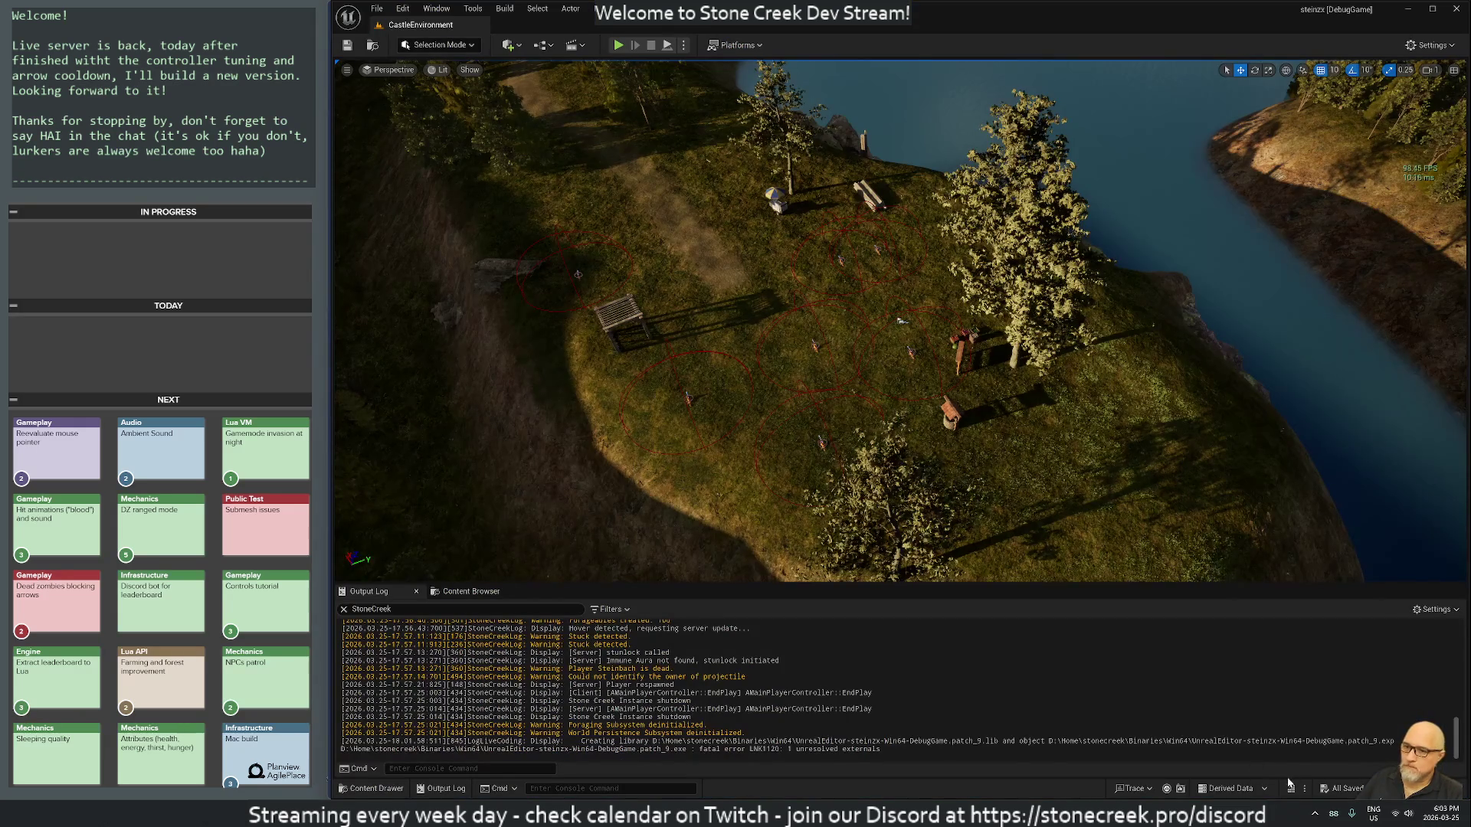
# Step: Live-recompile the projectile changes and start playing the level, respawning the player
pyautogui.click(1292, 794)
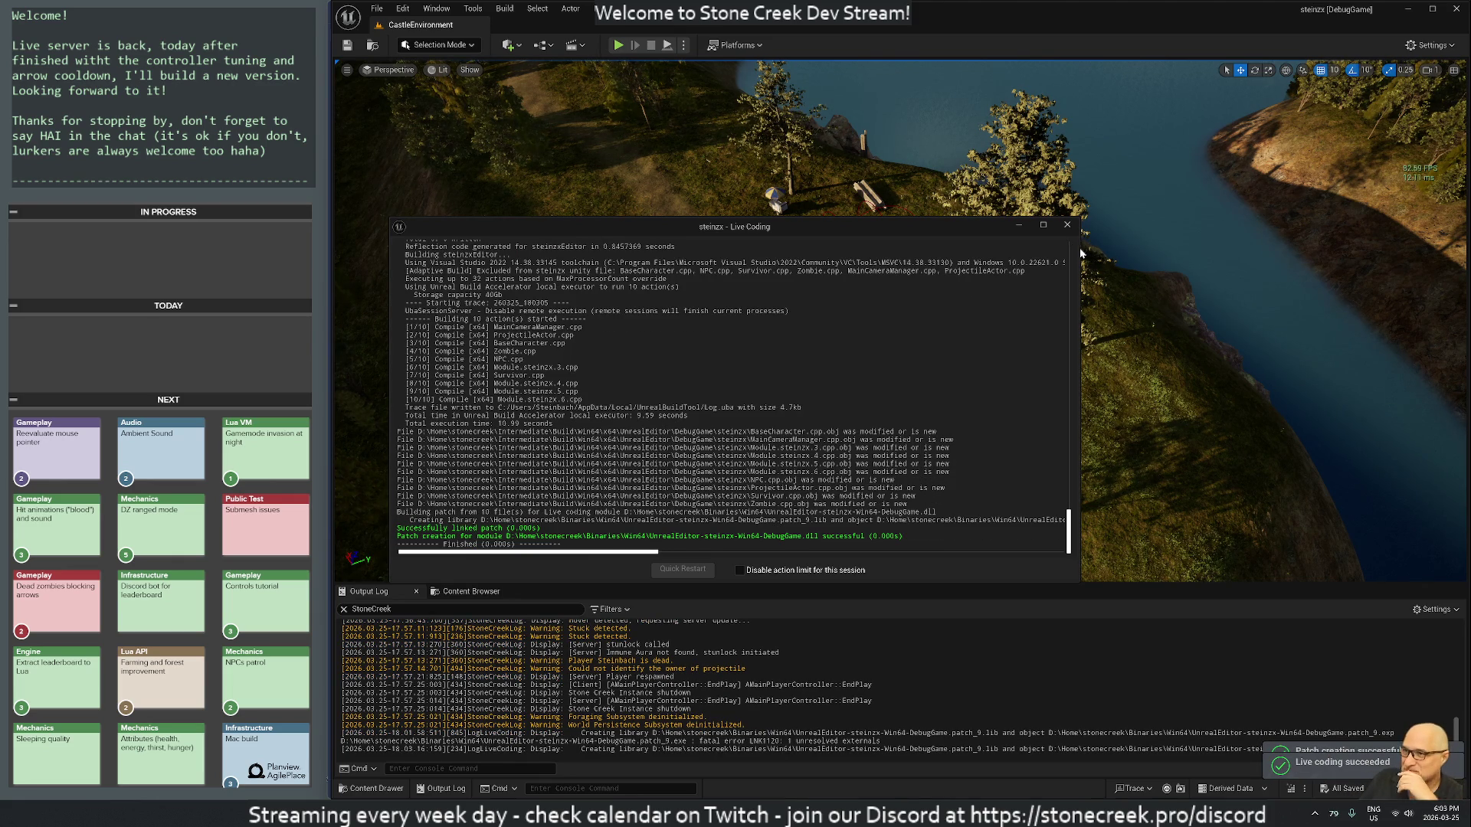
pyautogui.click(1068, 225)
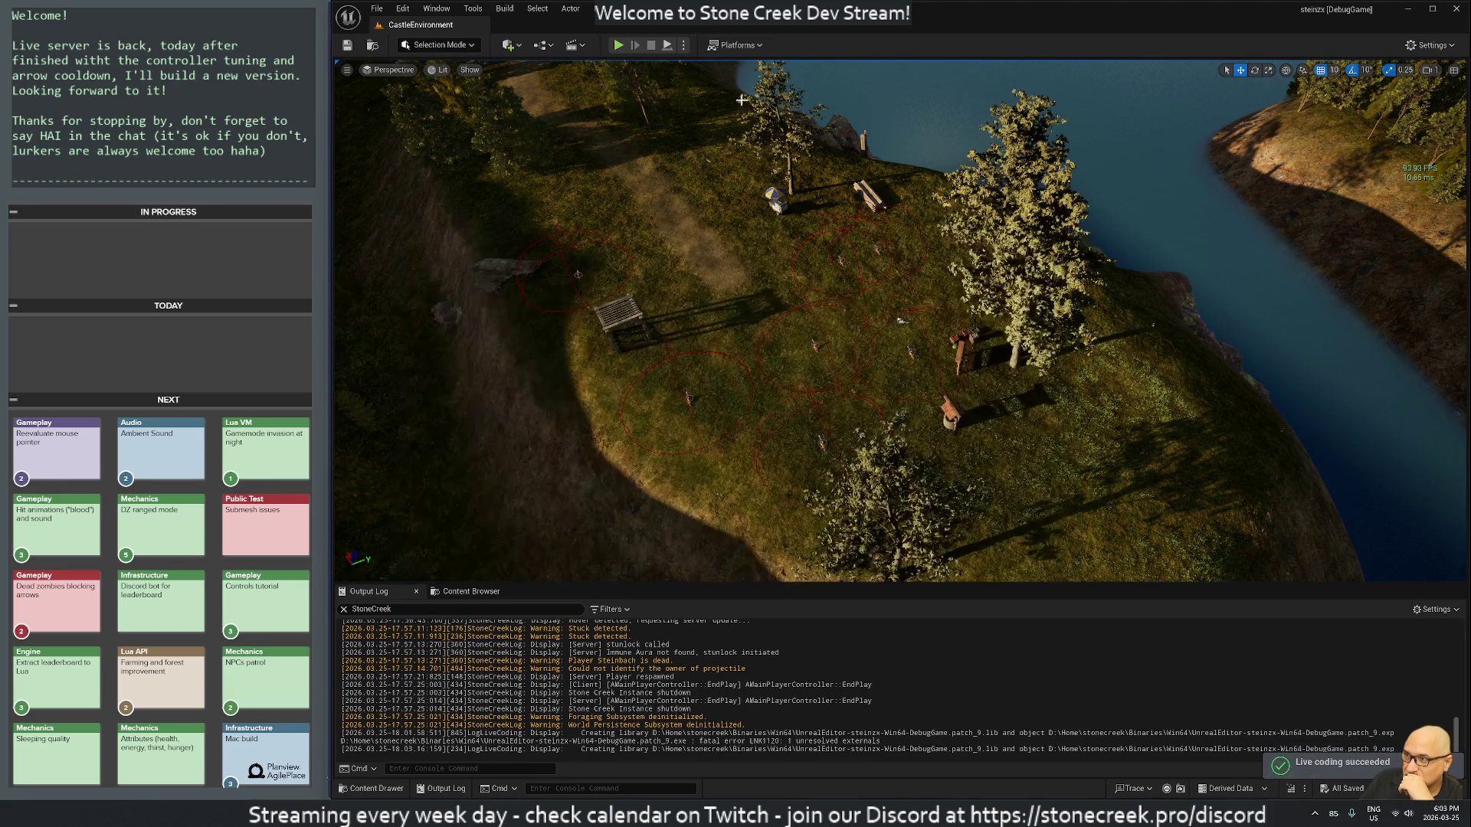
pyautogui.click(618, 45)
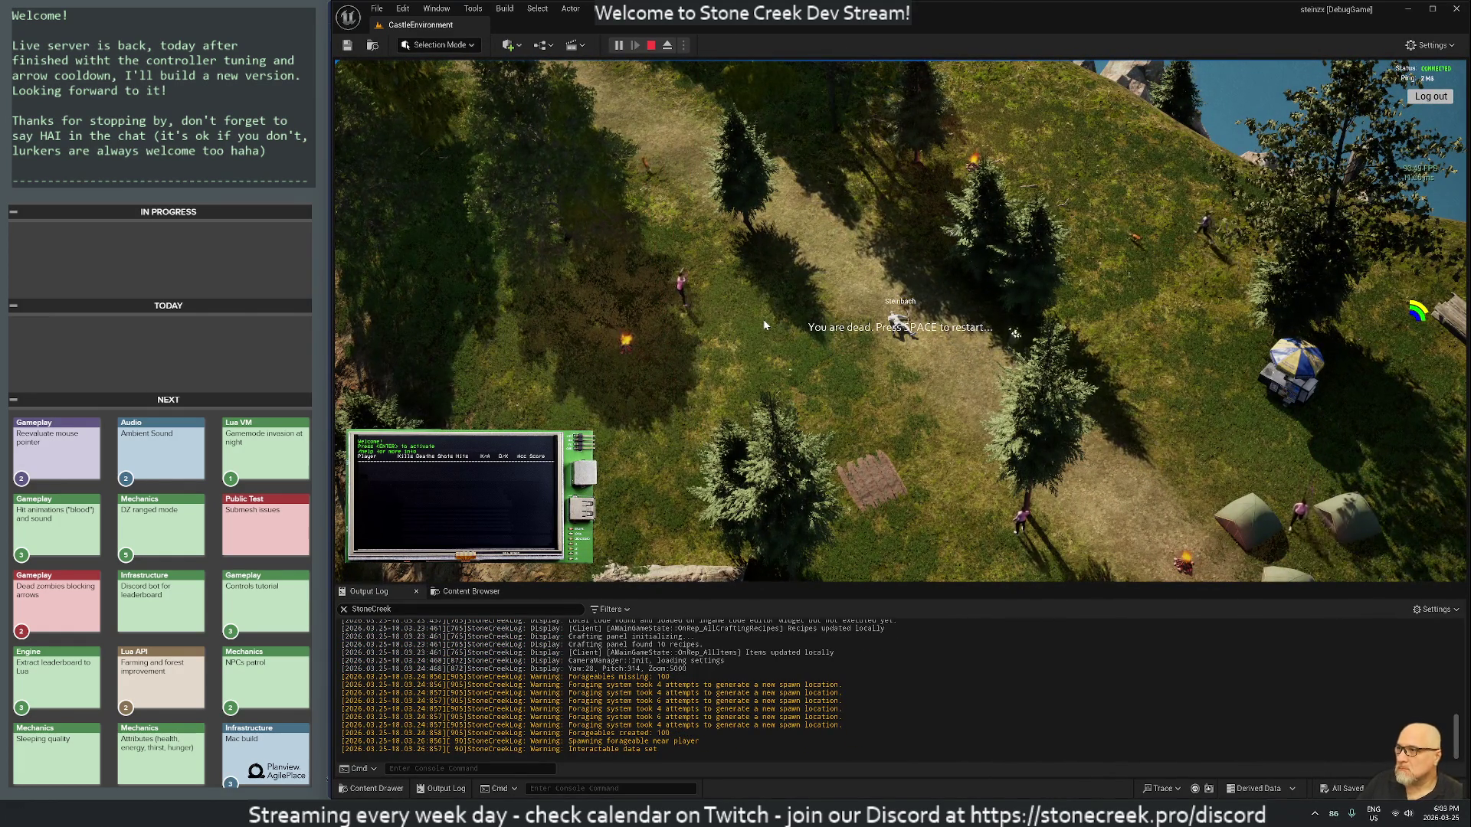
pyautogui.press('space')
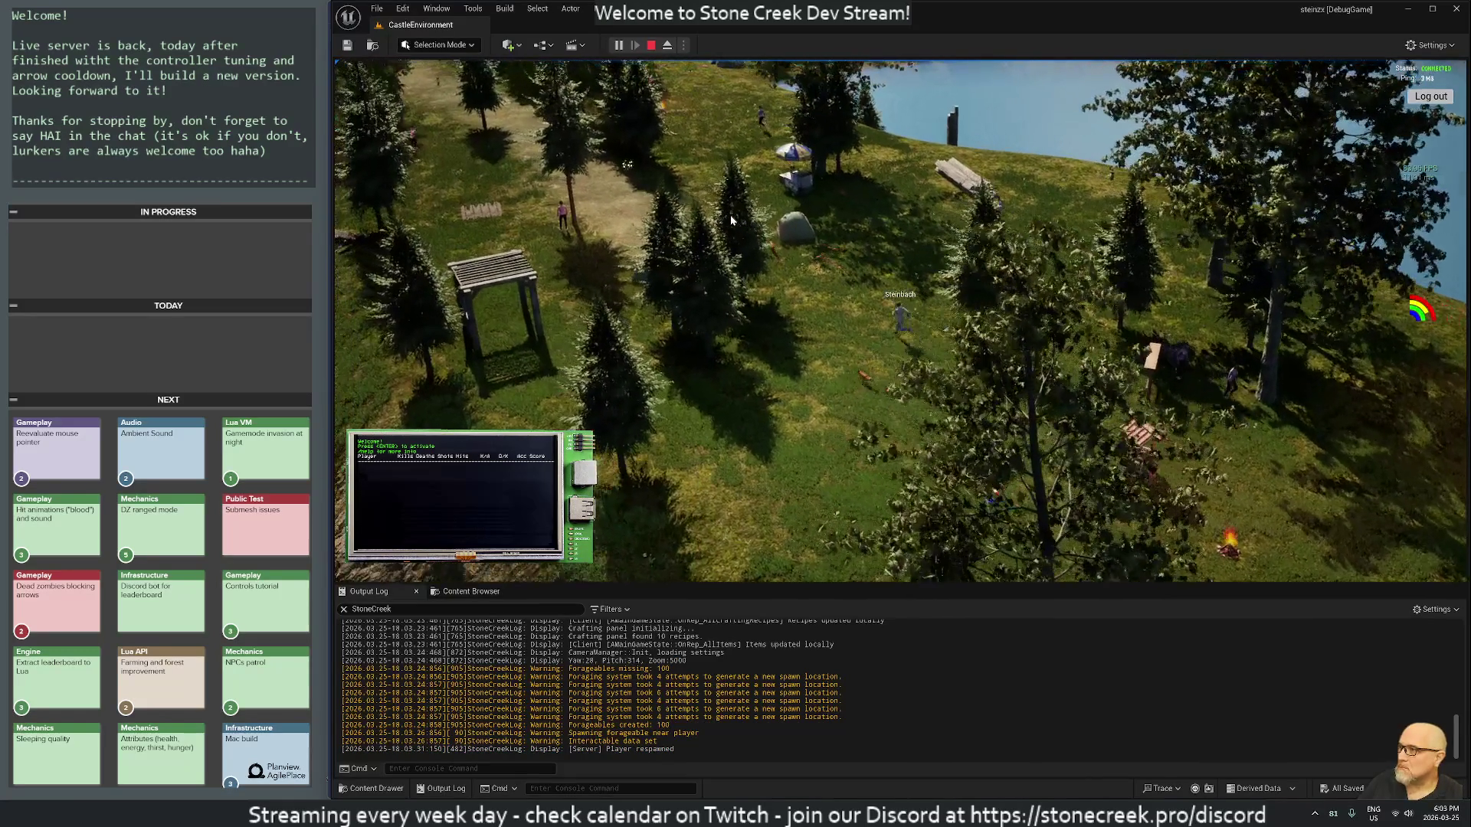
# Step: Remove the trailing empty line from Development-User.lua and save it to reload server code
pyautogui.hotkey('alt', 'Tab')
pyautogui.hotkey('alt', 'Tab')
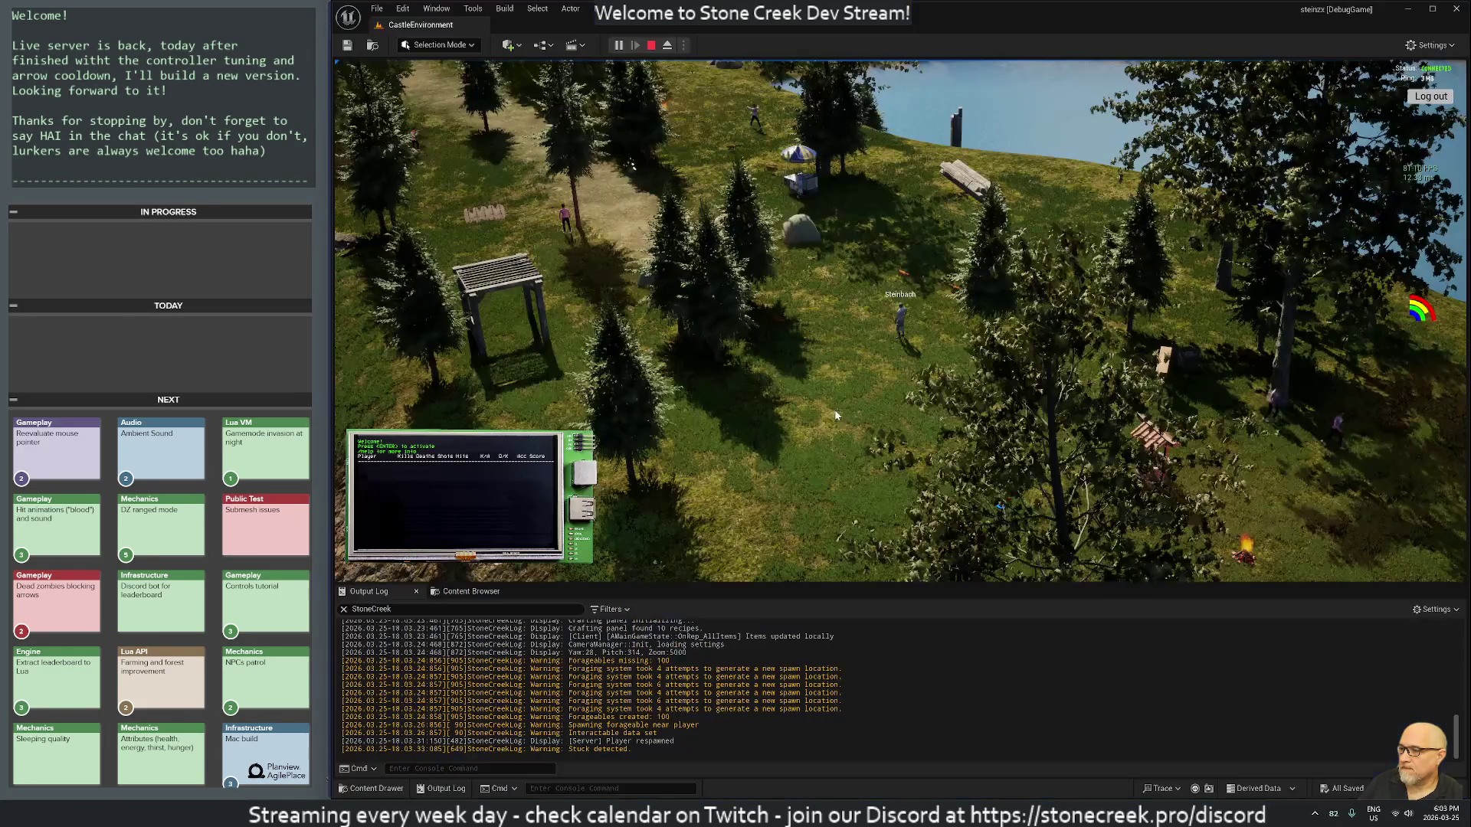
pyautogui.hotkey('alt', 'Tab')
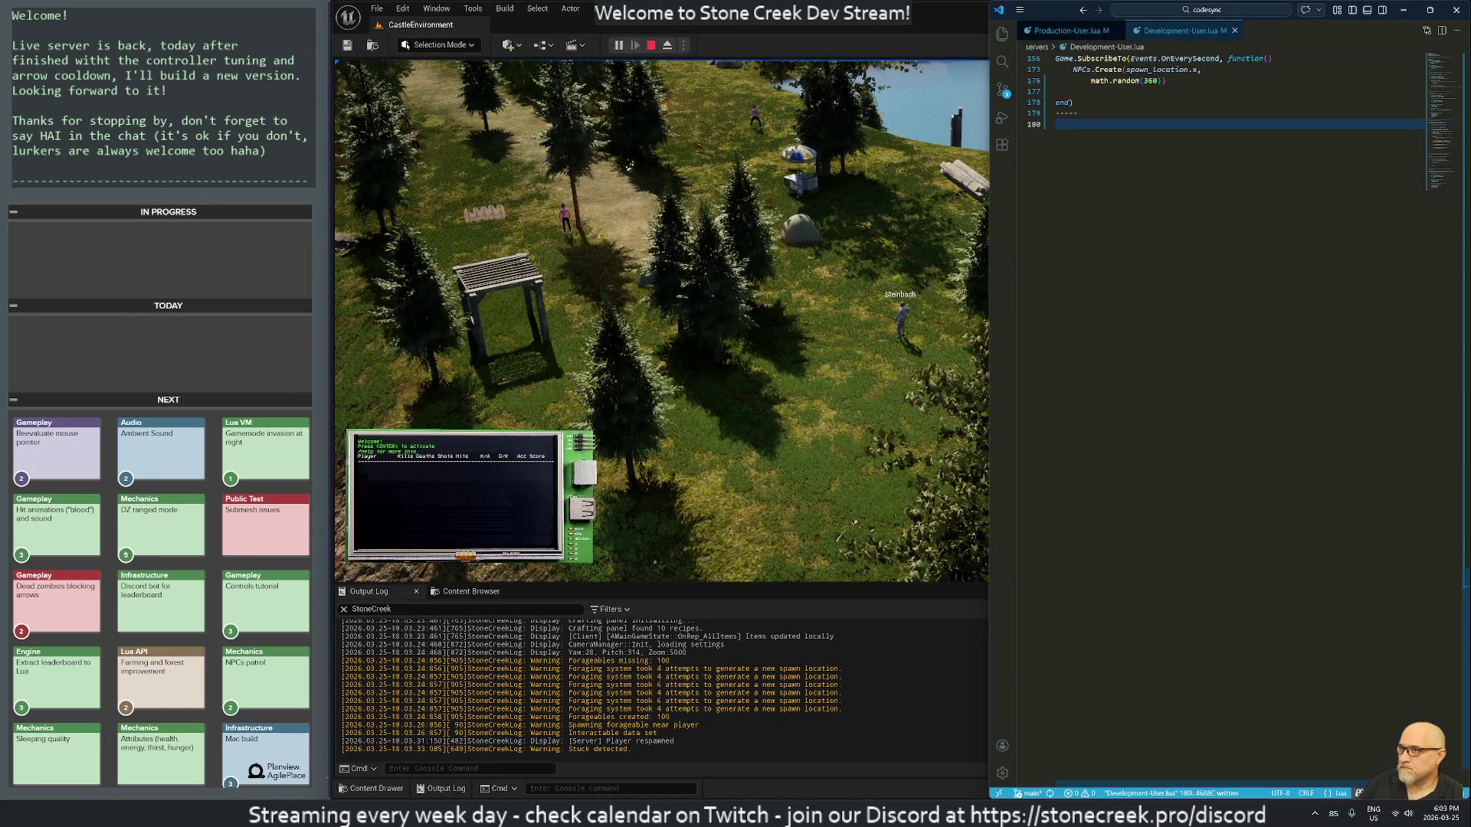
pyautogui.press('BackSpace')
pyautogui.press('BackSpace')
pyautogui.press('BackSpace')
pyautogui.hotkey('ctrl', 's')
pyautogui.hotkey('alt', 'Tab')
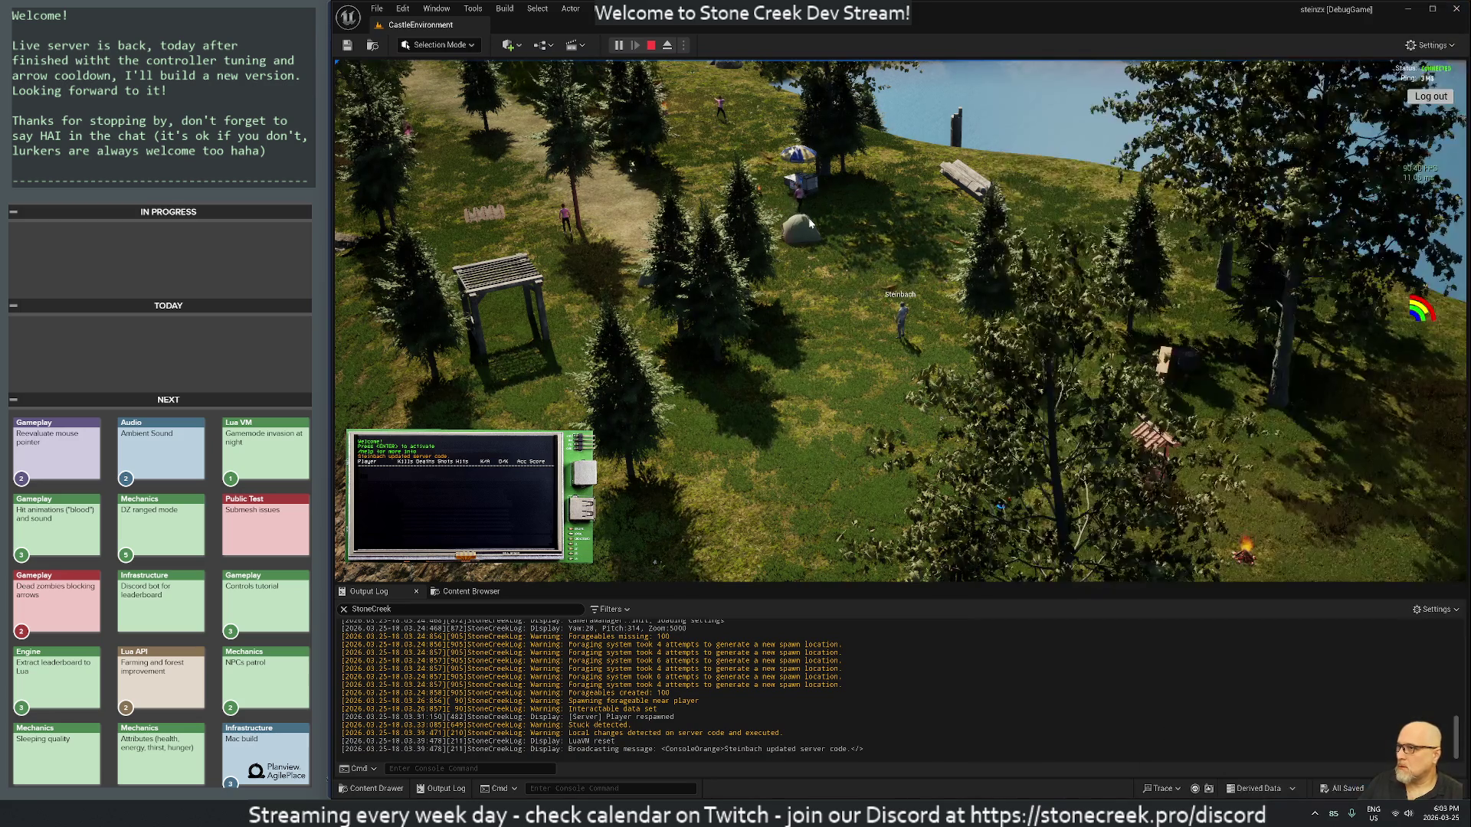
# Step: Walk the player around, fire a projectile toward the upper left, then stop play
pyautogui.press('a')
pyautogui.press('w')
pyautogui.press('a')
pyautogui.press('a')
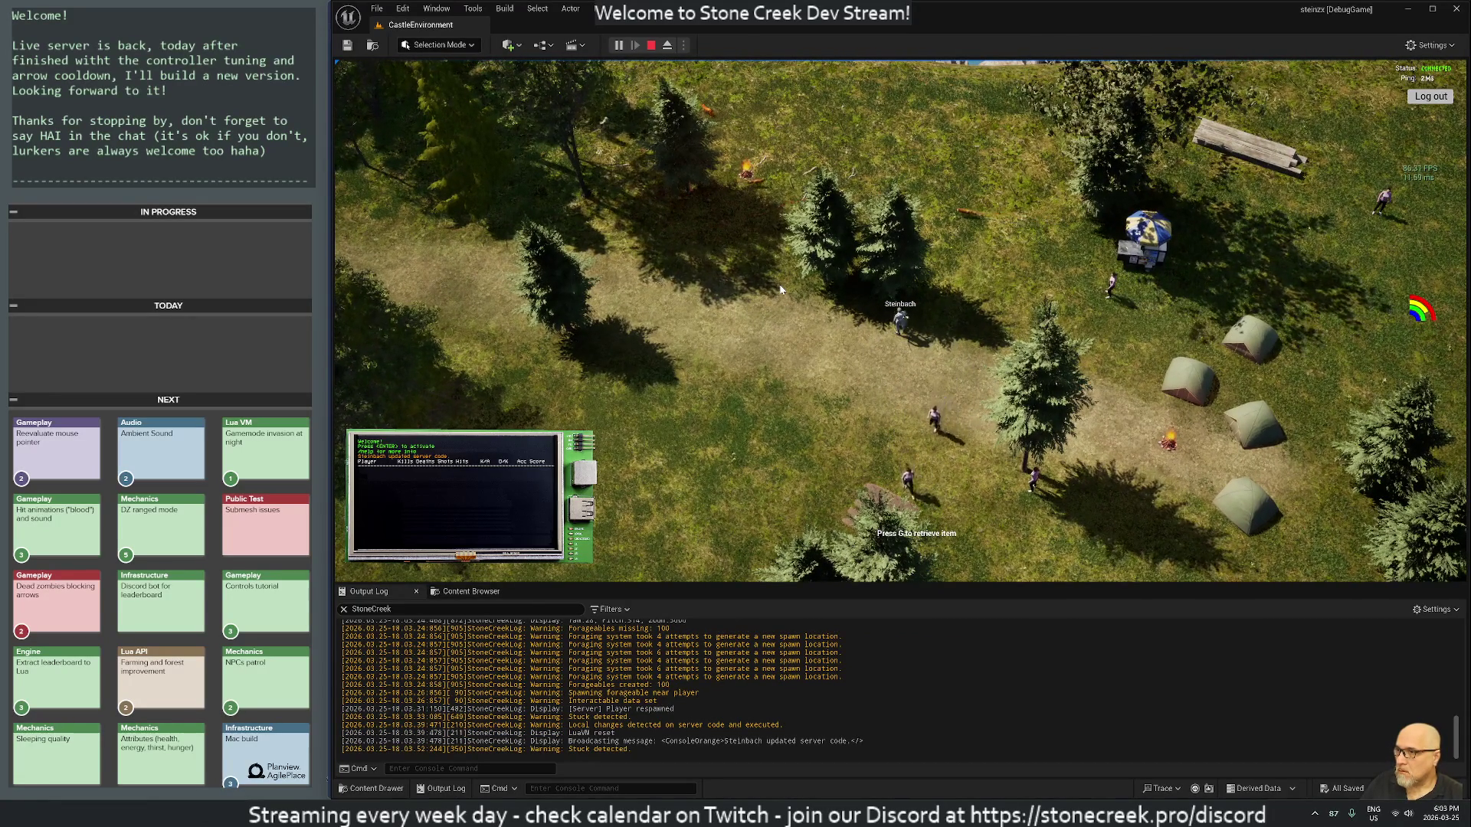
pyautogui.click(728, 214)
pyautogui.press('d')
pyautogui.press('d')
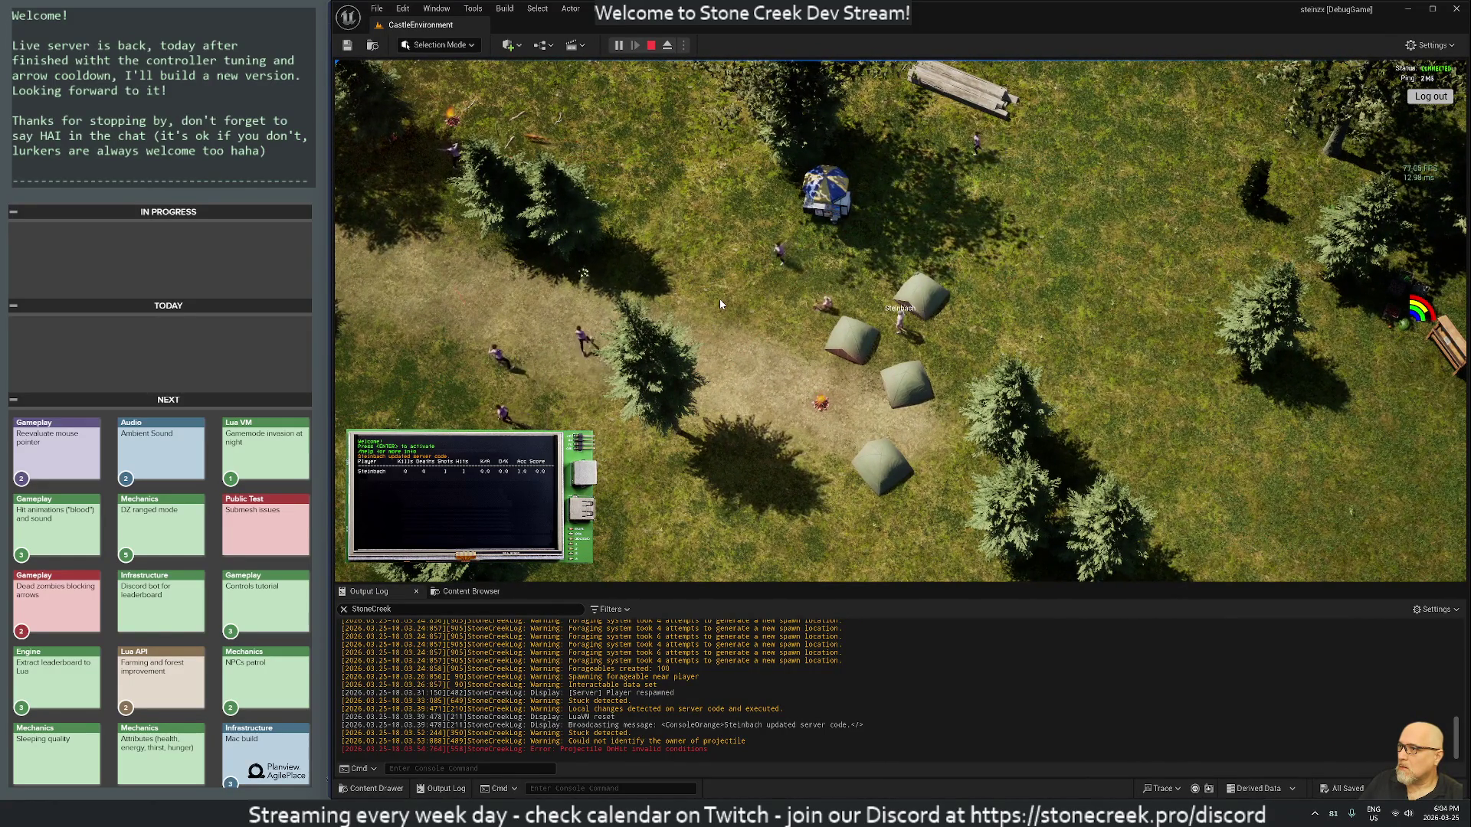
pyautogui.press('a')
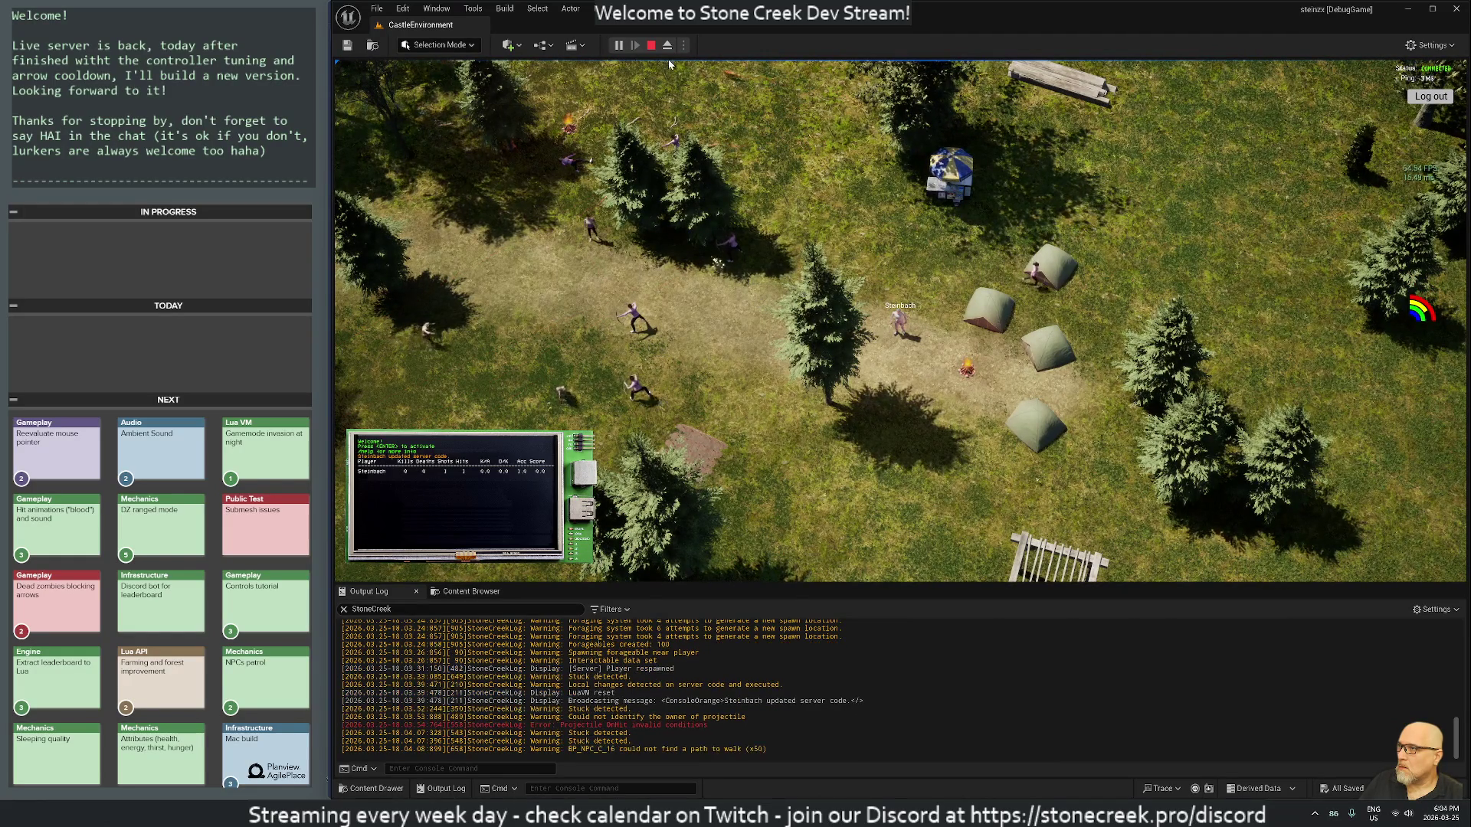
pyautogui.click(651, 46)
pyautogui.hotkey('alt', 'Tab')
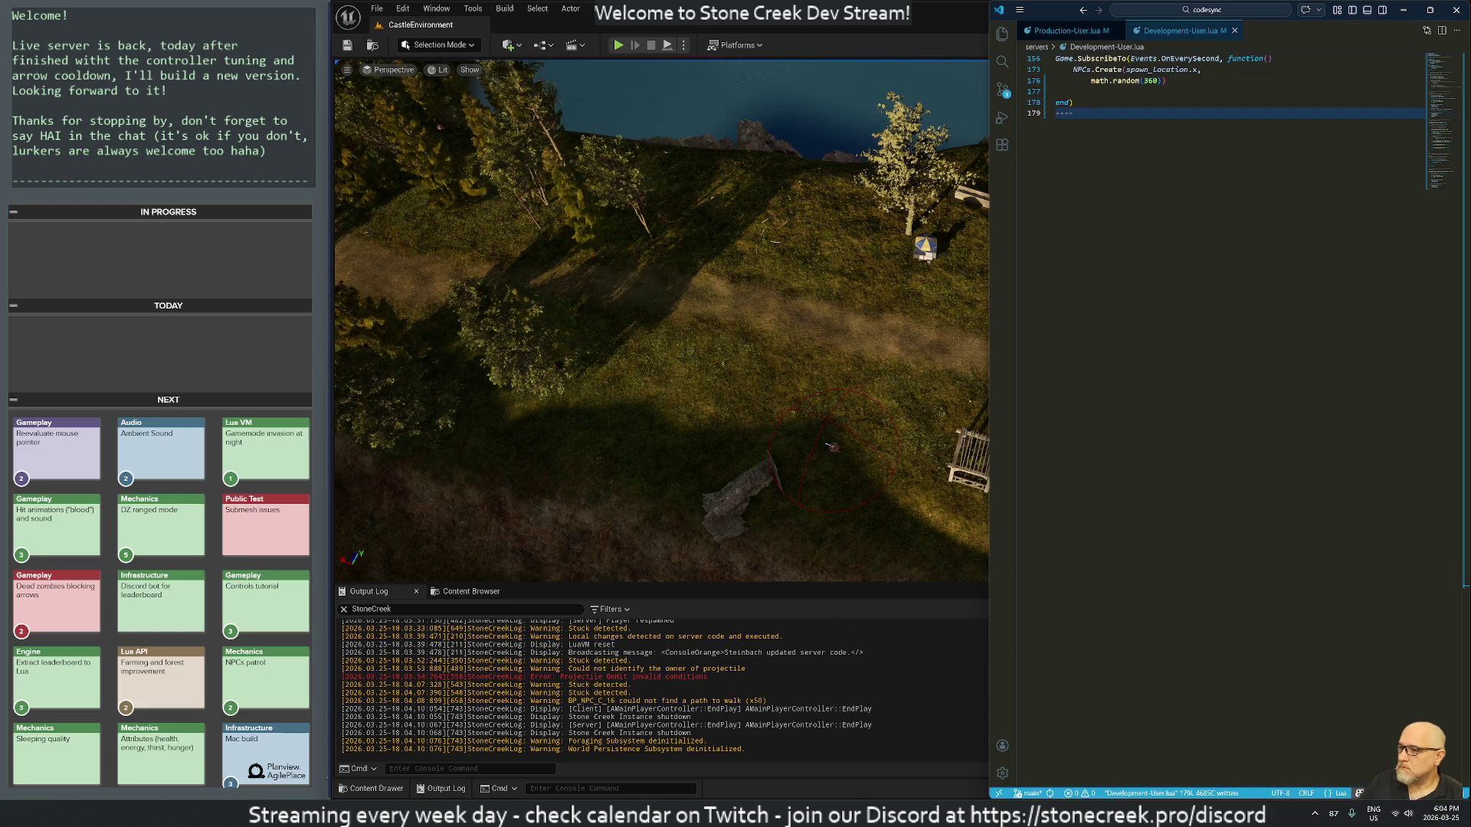
# Step: Close the ProjectileActor.cpp, ProjectileActor.h and NPC.cpp tabs in Rider
pyautogui.moveTo(837, 814)
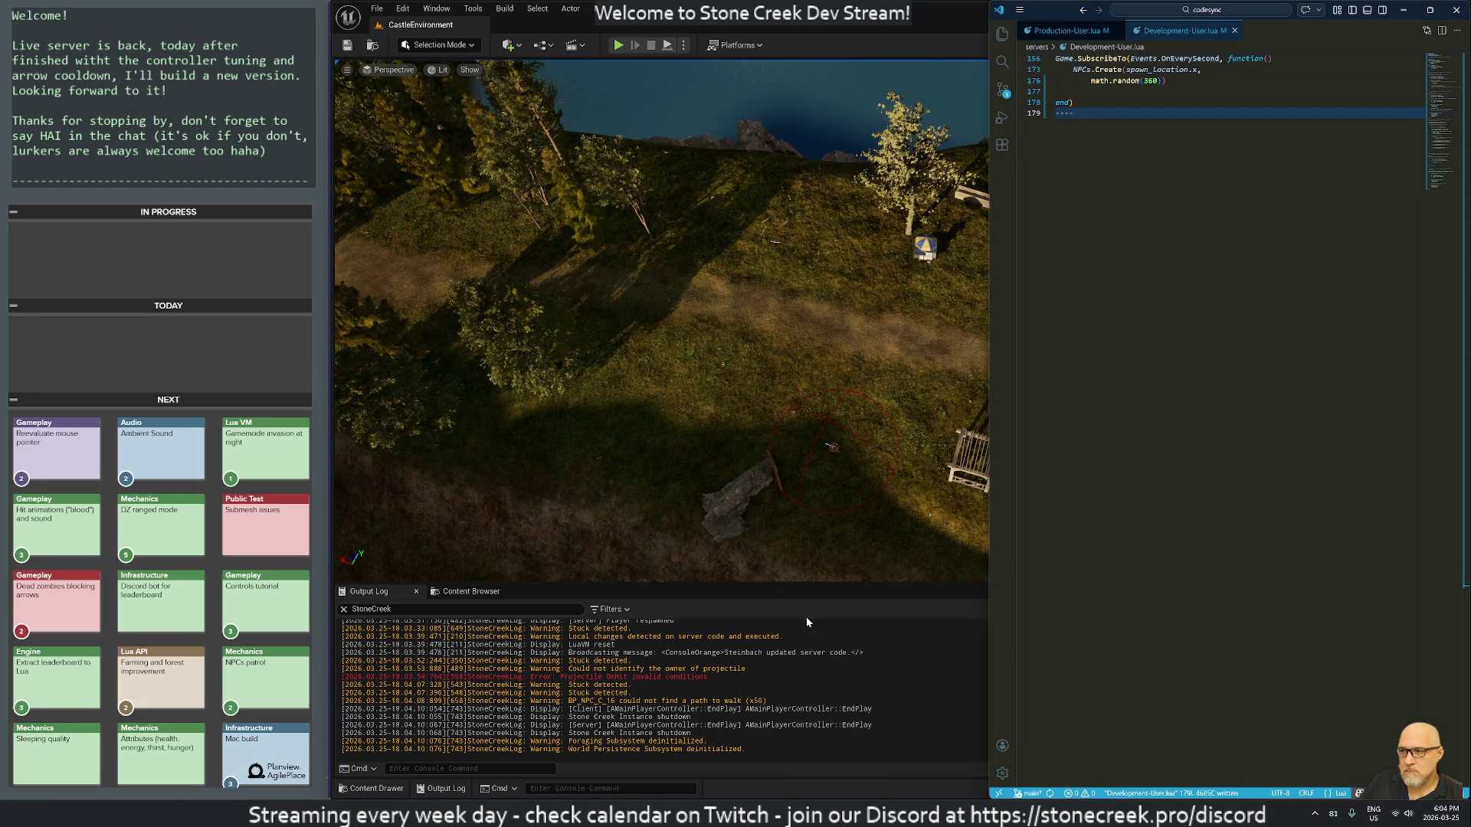
pyautogui.click(837, 813)
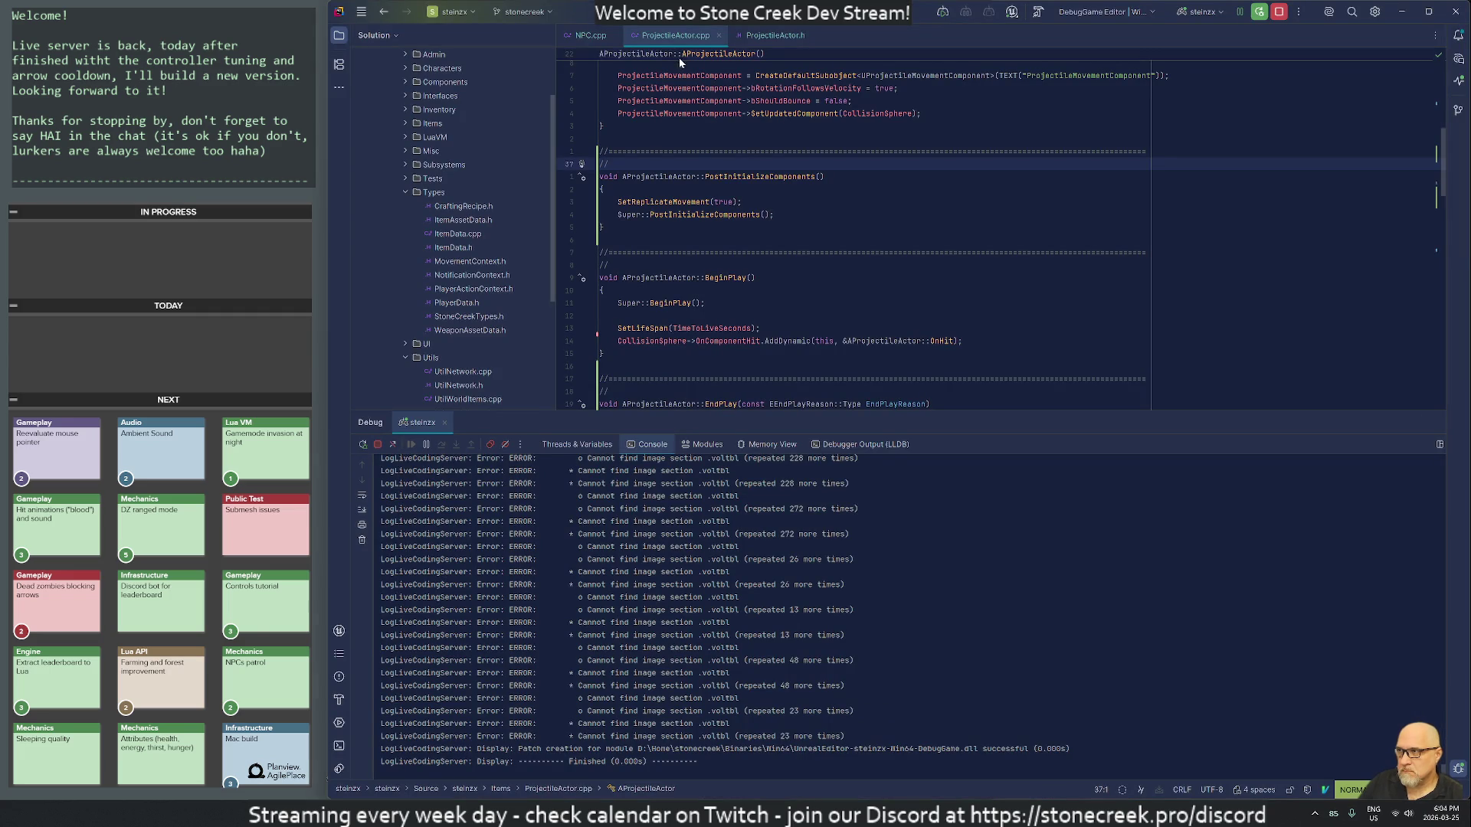
pyautogui.middleClick(665, 35)
pyautogui.click(718, 35)
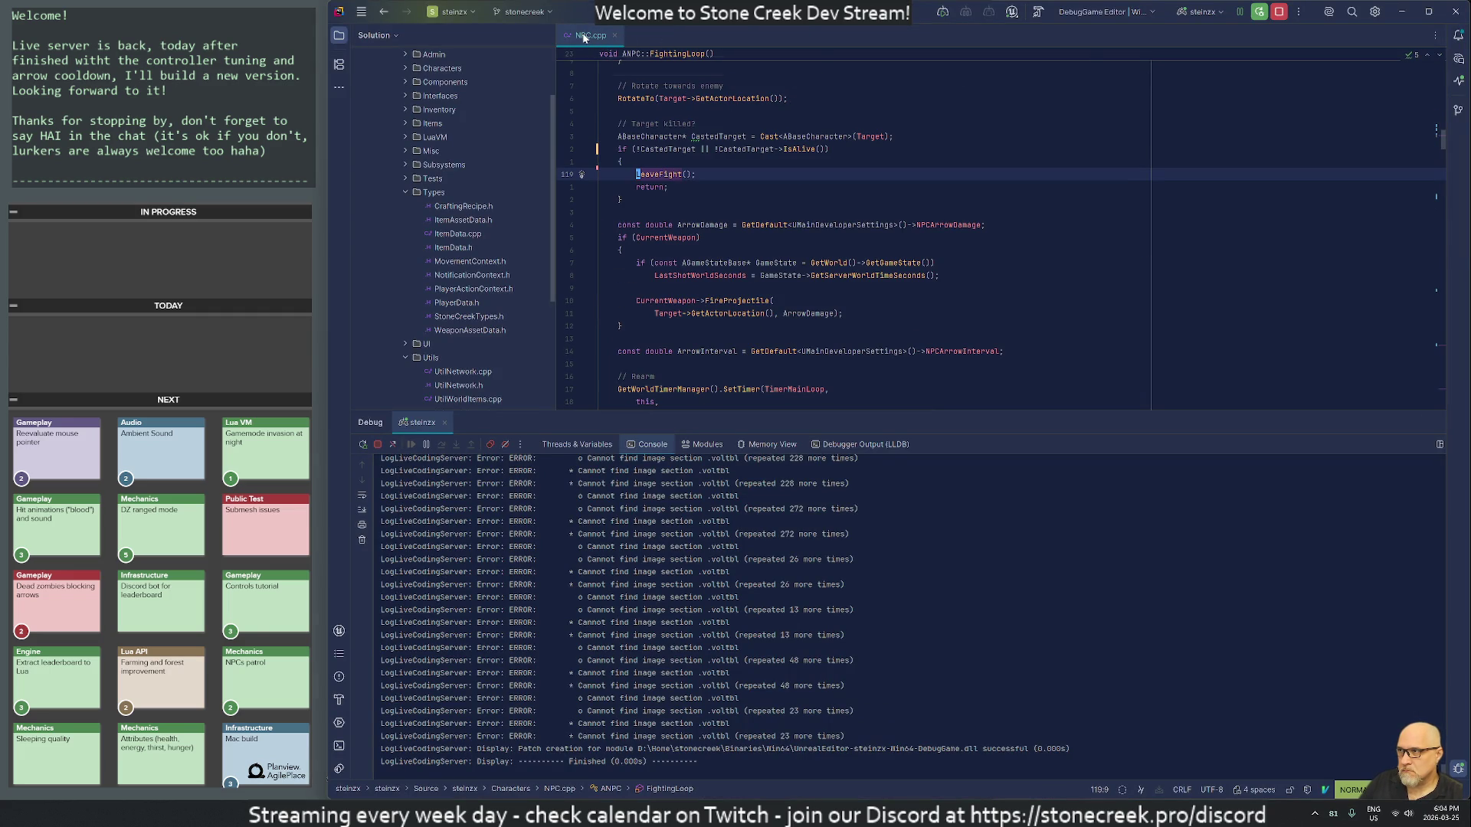
pyautogui.middleClick(584, 35)
pyautogui.hotkey('alt', 'Tab')
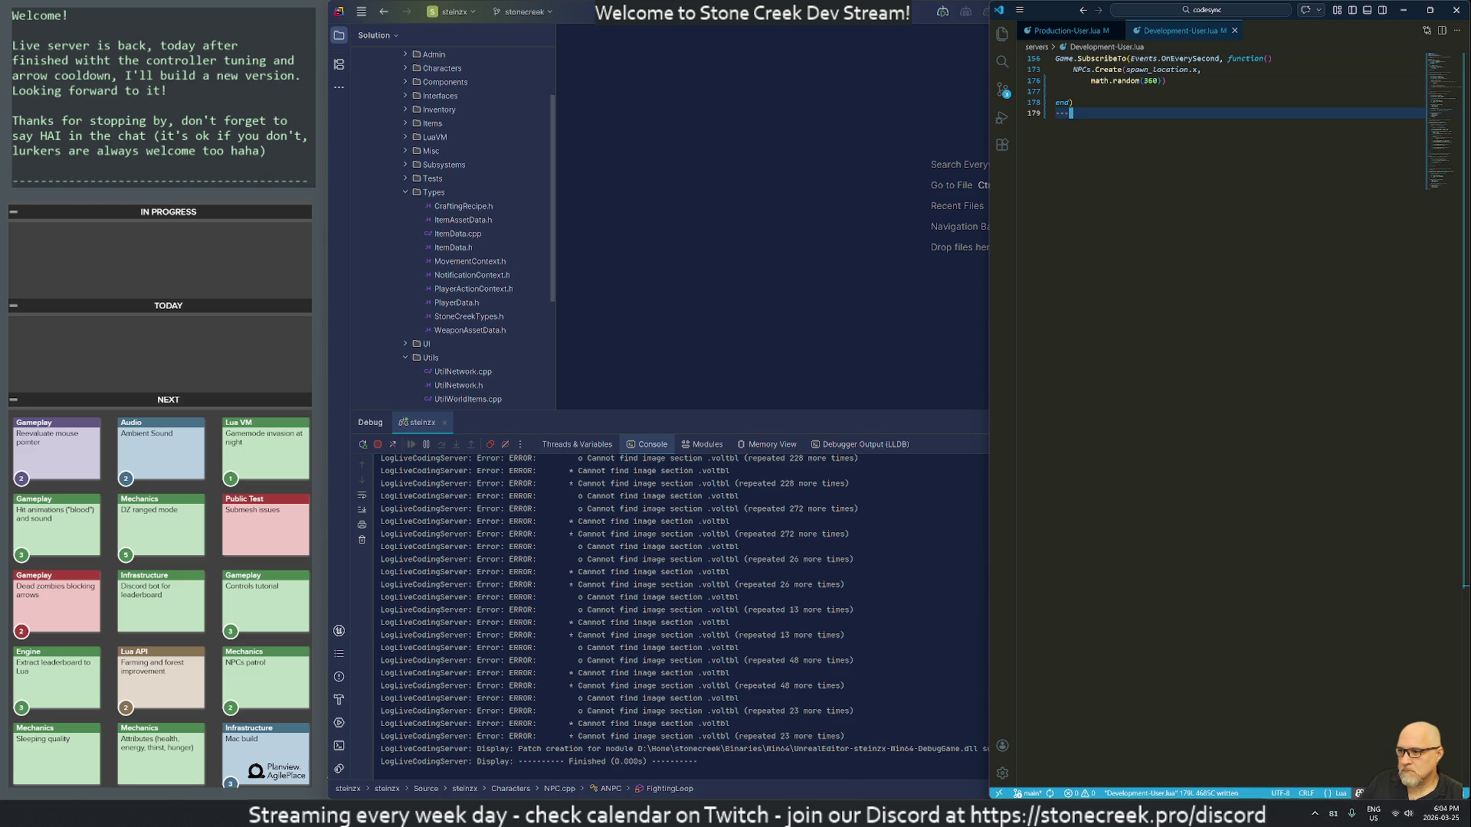
pyautogui.hotkey('alt', 'Tab')
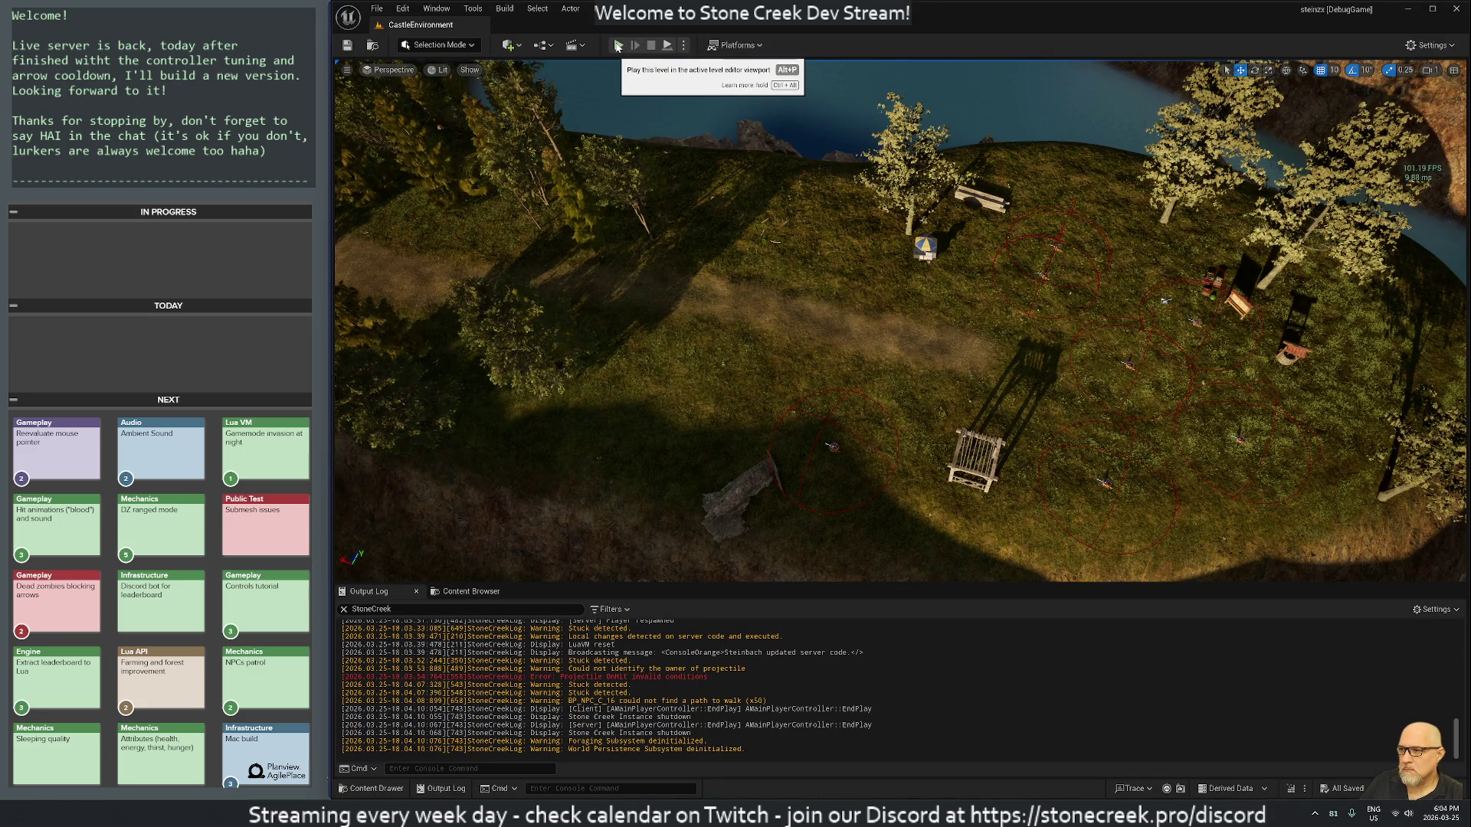
# Step: Run a short play session, stop it, and show the Content Browser
pyautogui.click(618, 46)
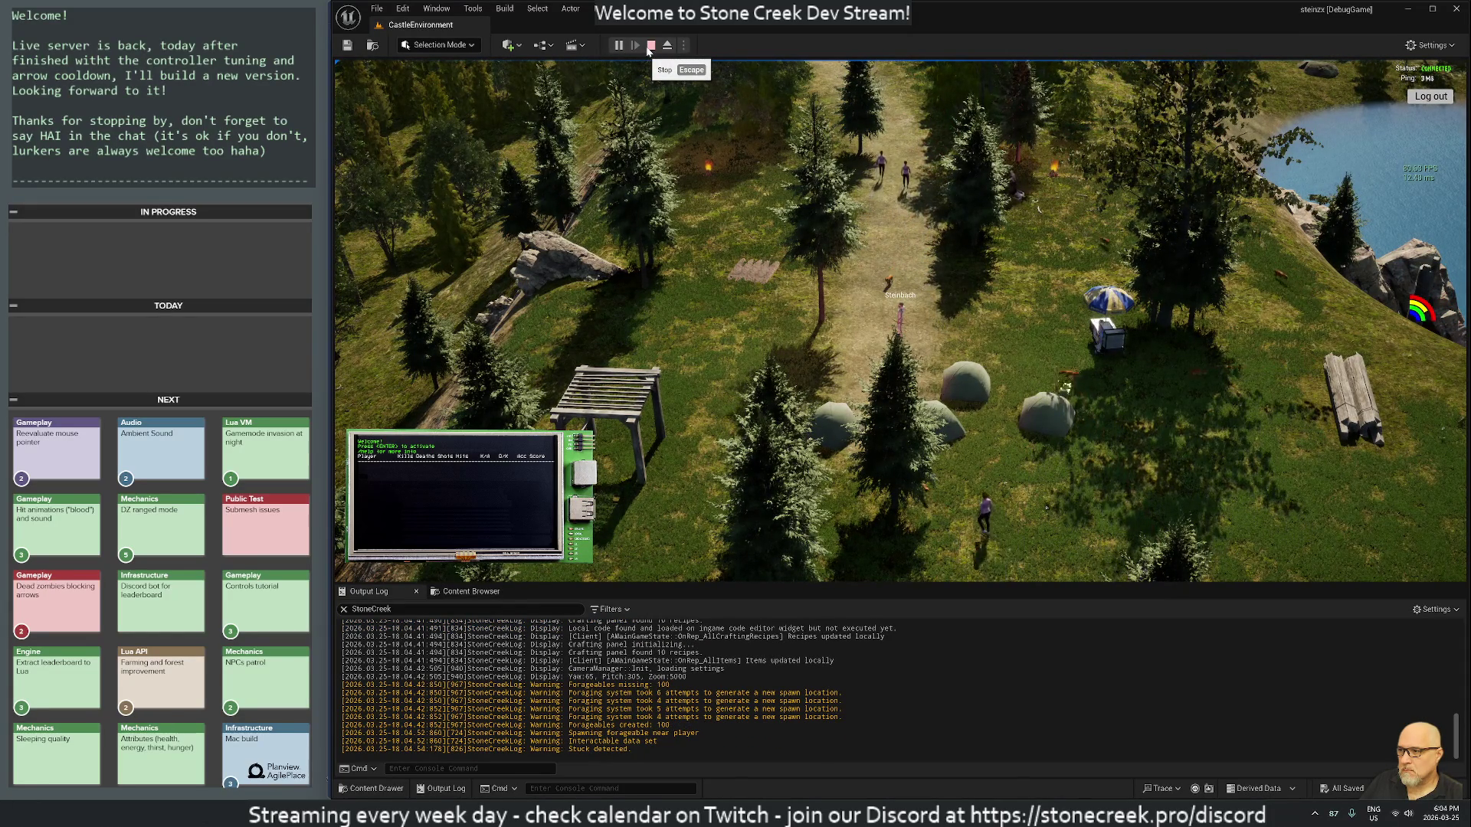
pyautogui.click(649, 46)
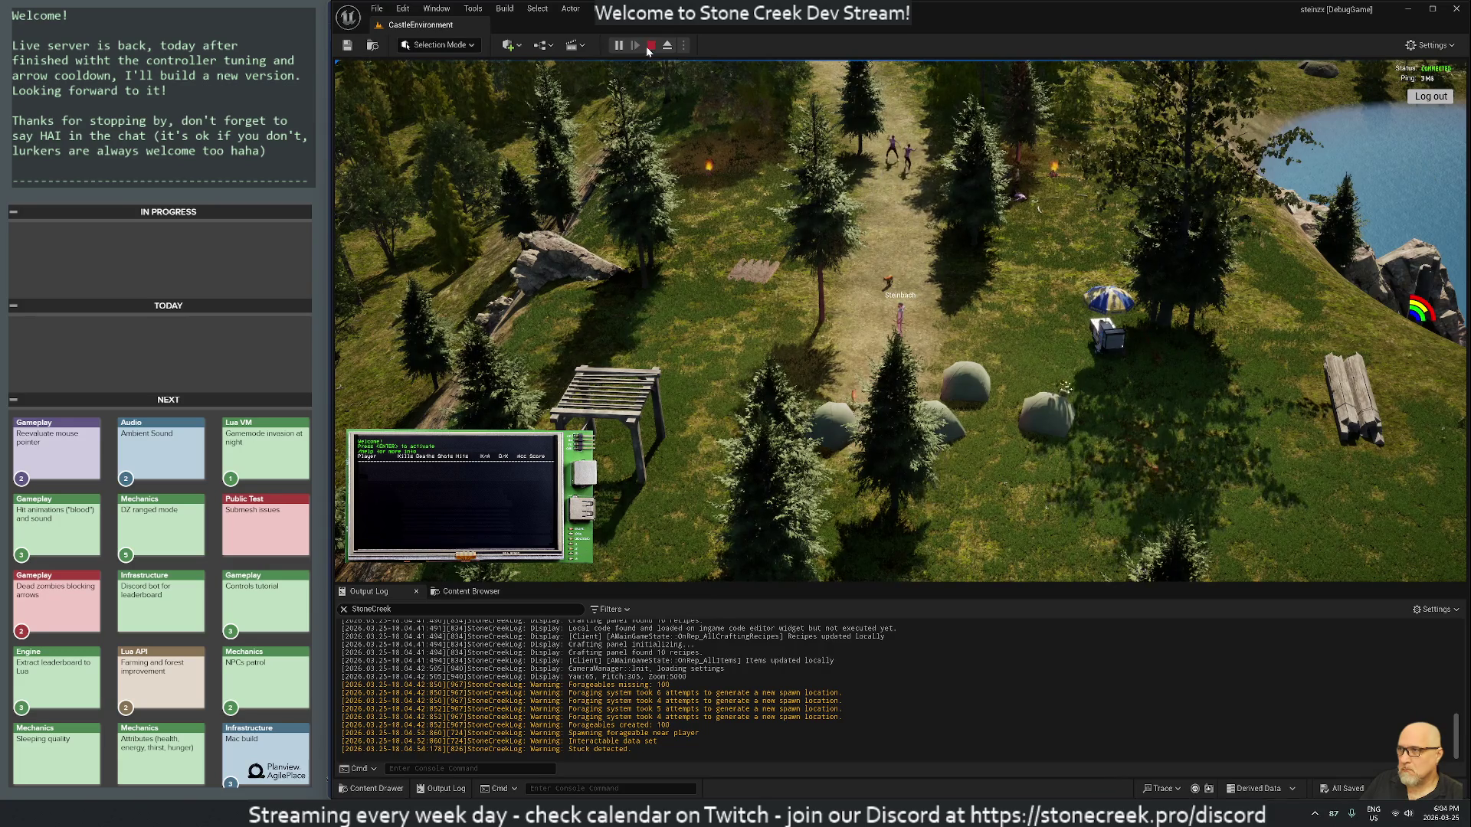
pyautogui.click(471, 591)
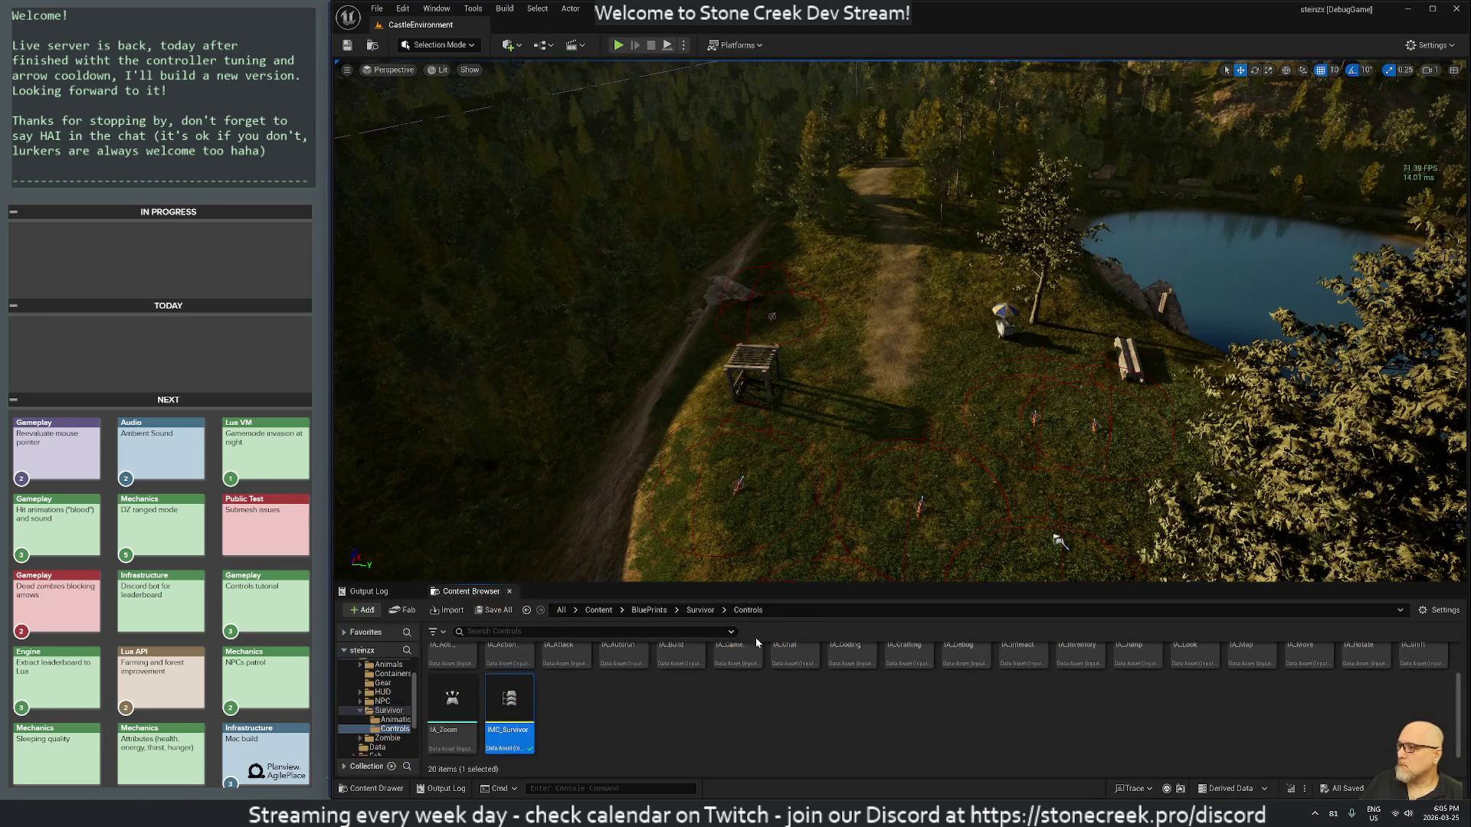
# Step: Open IMC_Survivor, capture a new key for the IA_Interact mapping, and close it
pyautogui.doubleClick(521, 710)
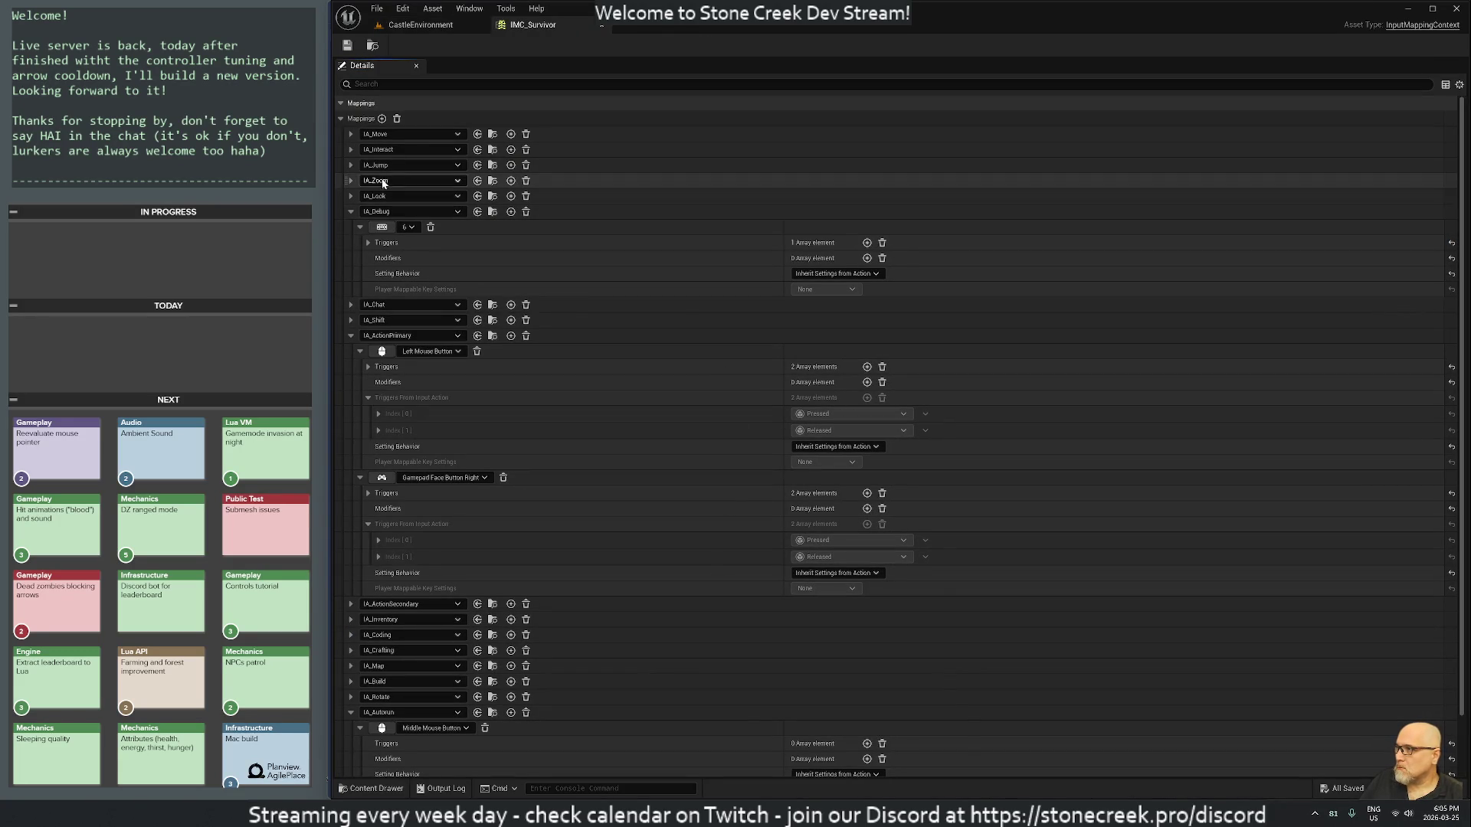
pyautogui.click(352, 150)
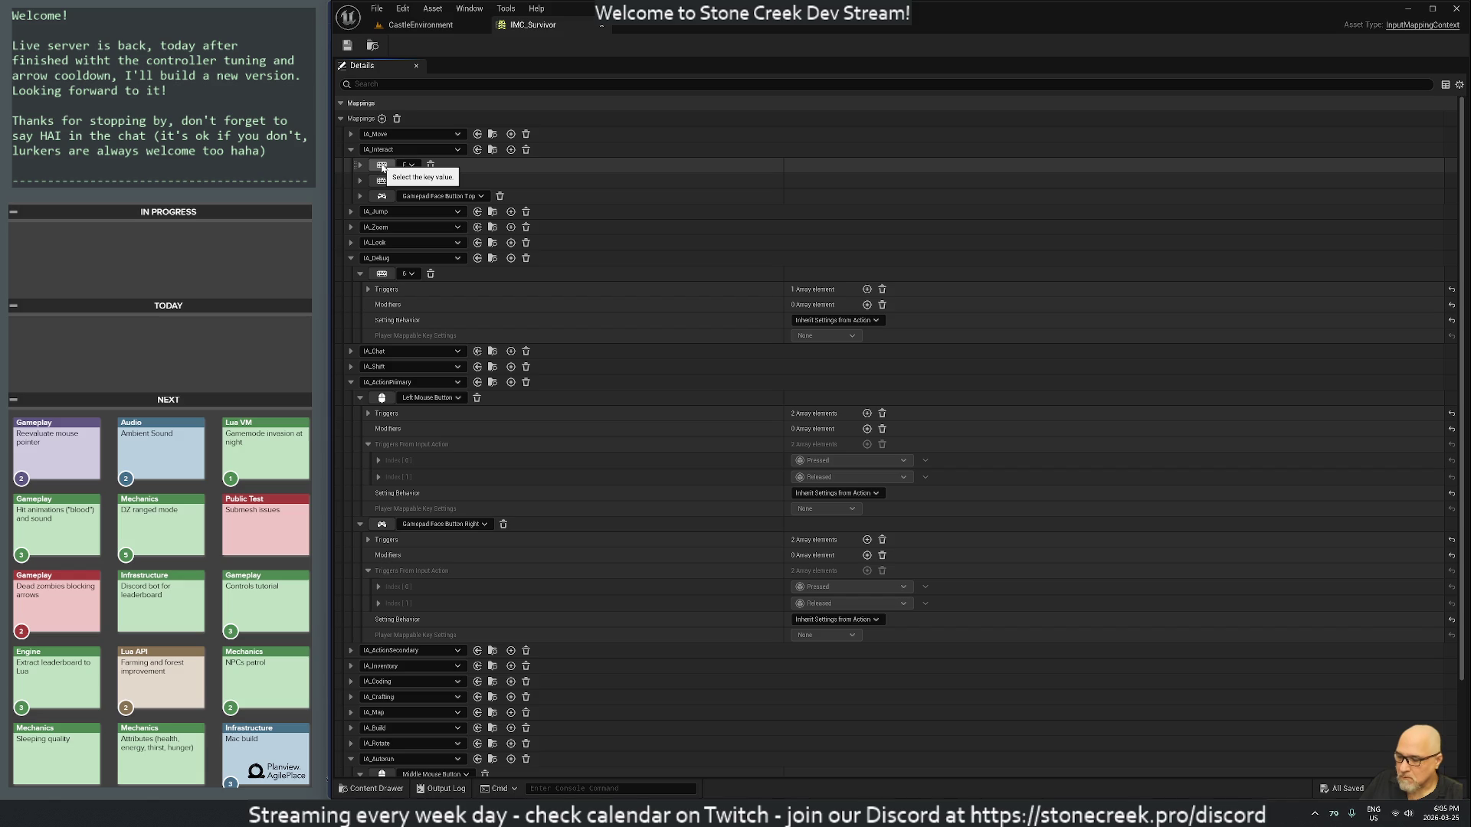
pyautogui.click(382, 166)
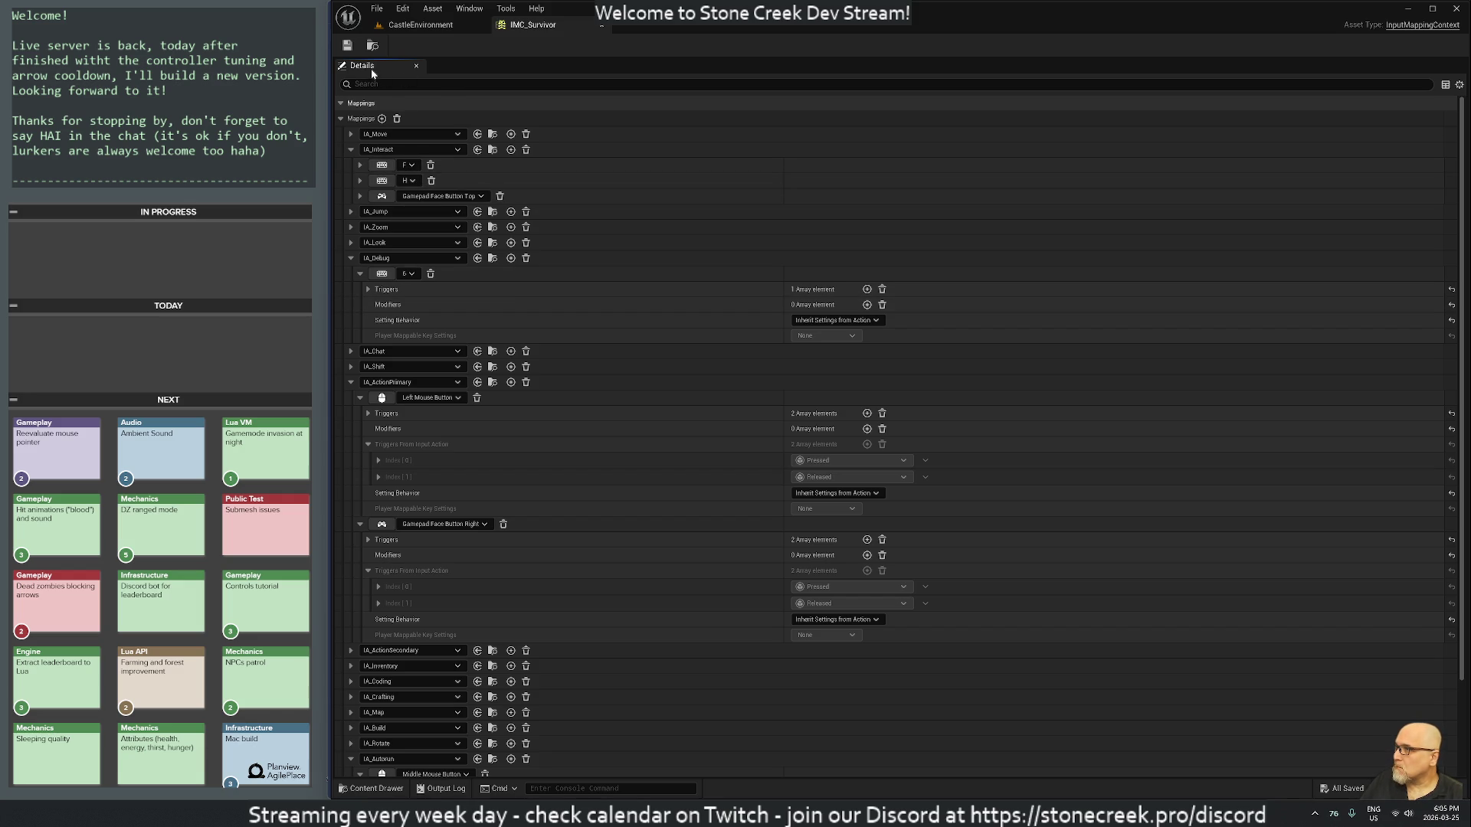
pyautogui.click(601, 25)
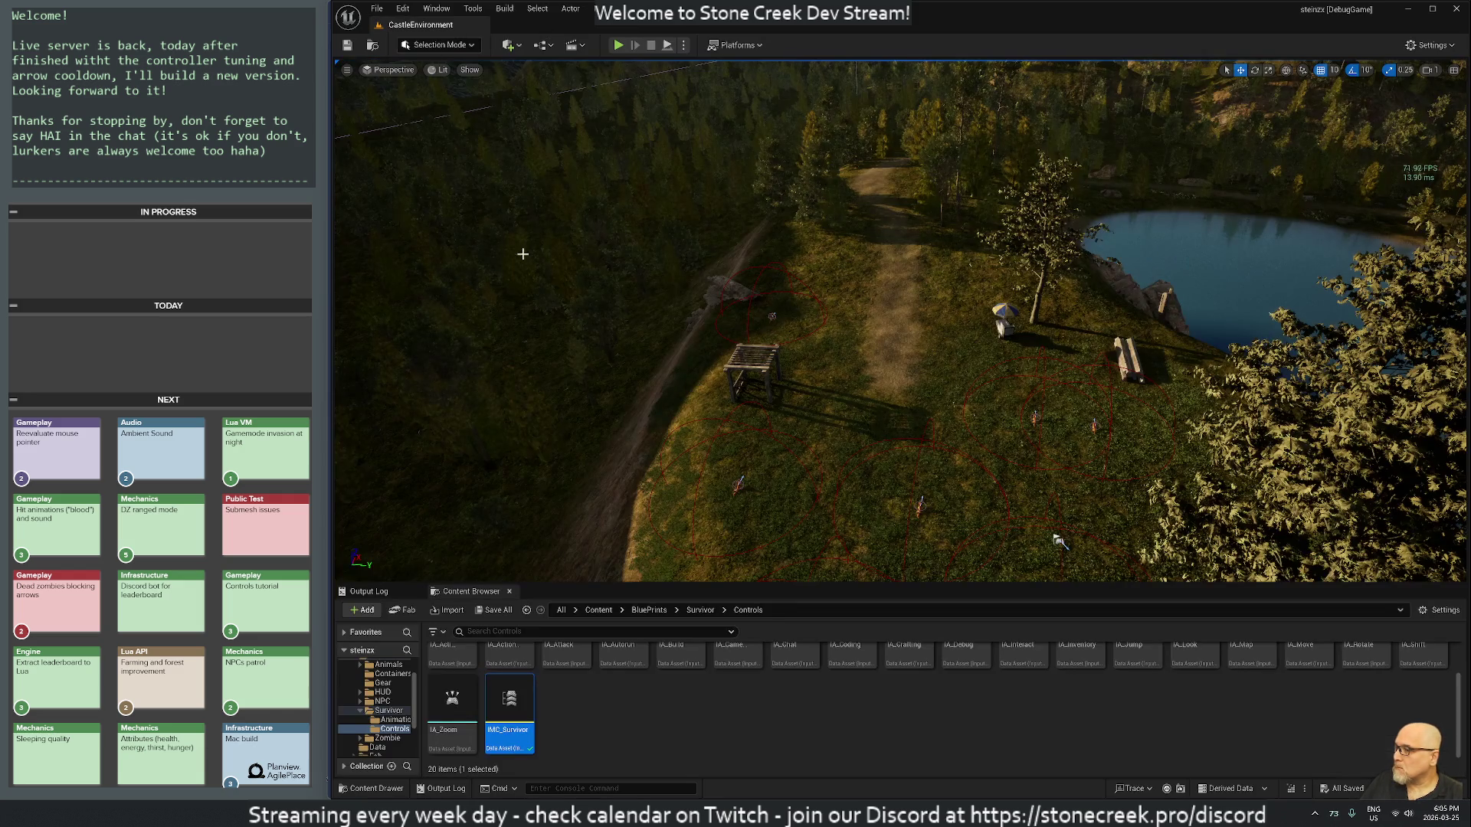
# Step: Search the project for 'G to' and make the Survivor.cpp prompt read 'Press F to retrieve item'
pyautogui.moveTo(860, 814)
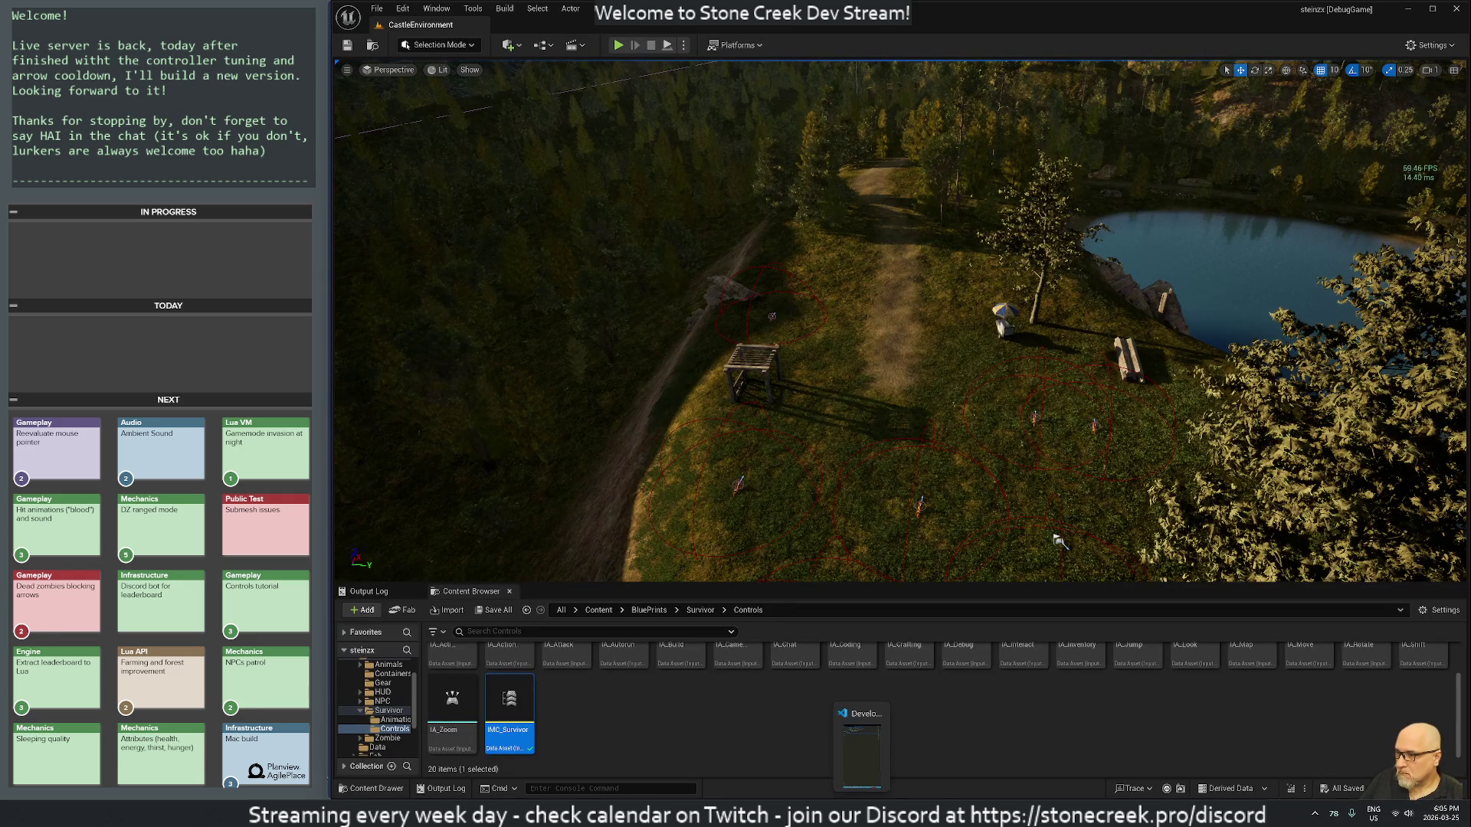
pyautogui.click(862, 755)
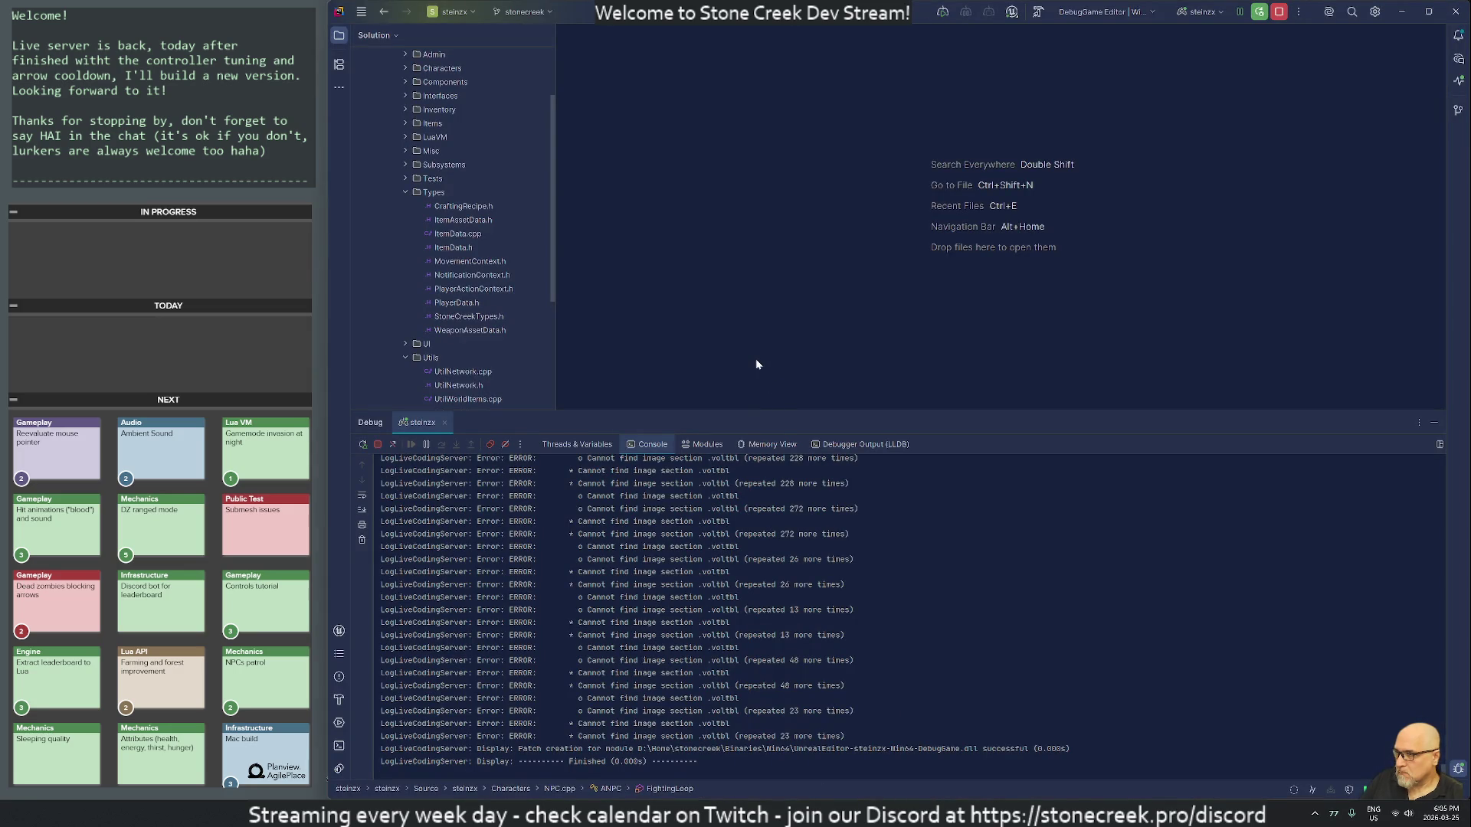
pyautogui.hotkey('ctrl', 'shift', 'f')
pyautogui.write('G(')
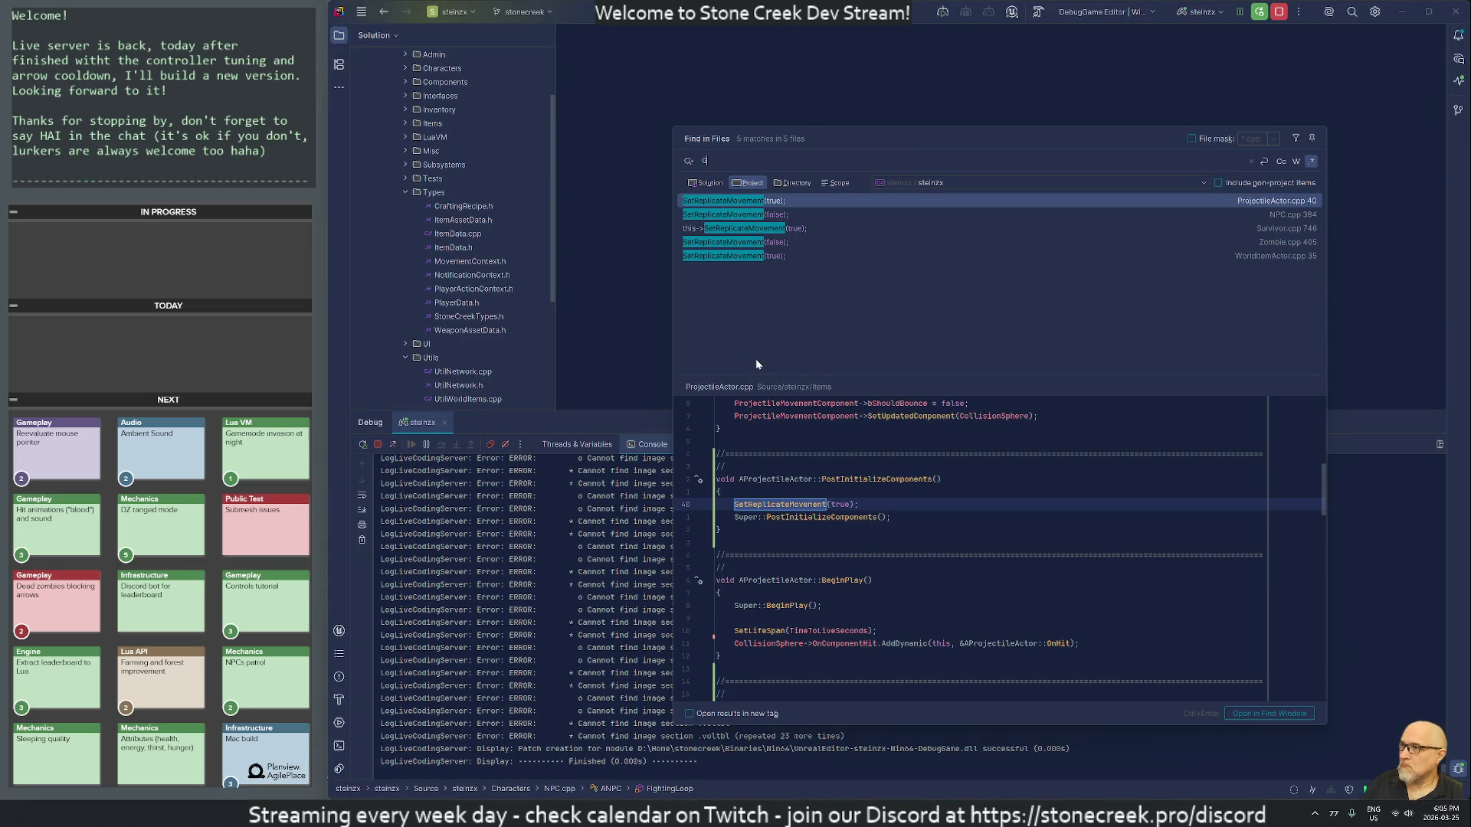
pyautogui.press('BackSpace')
pyautogui.write('to')
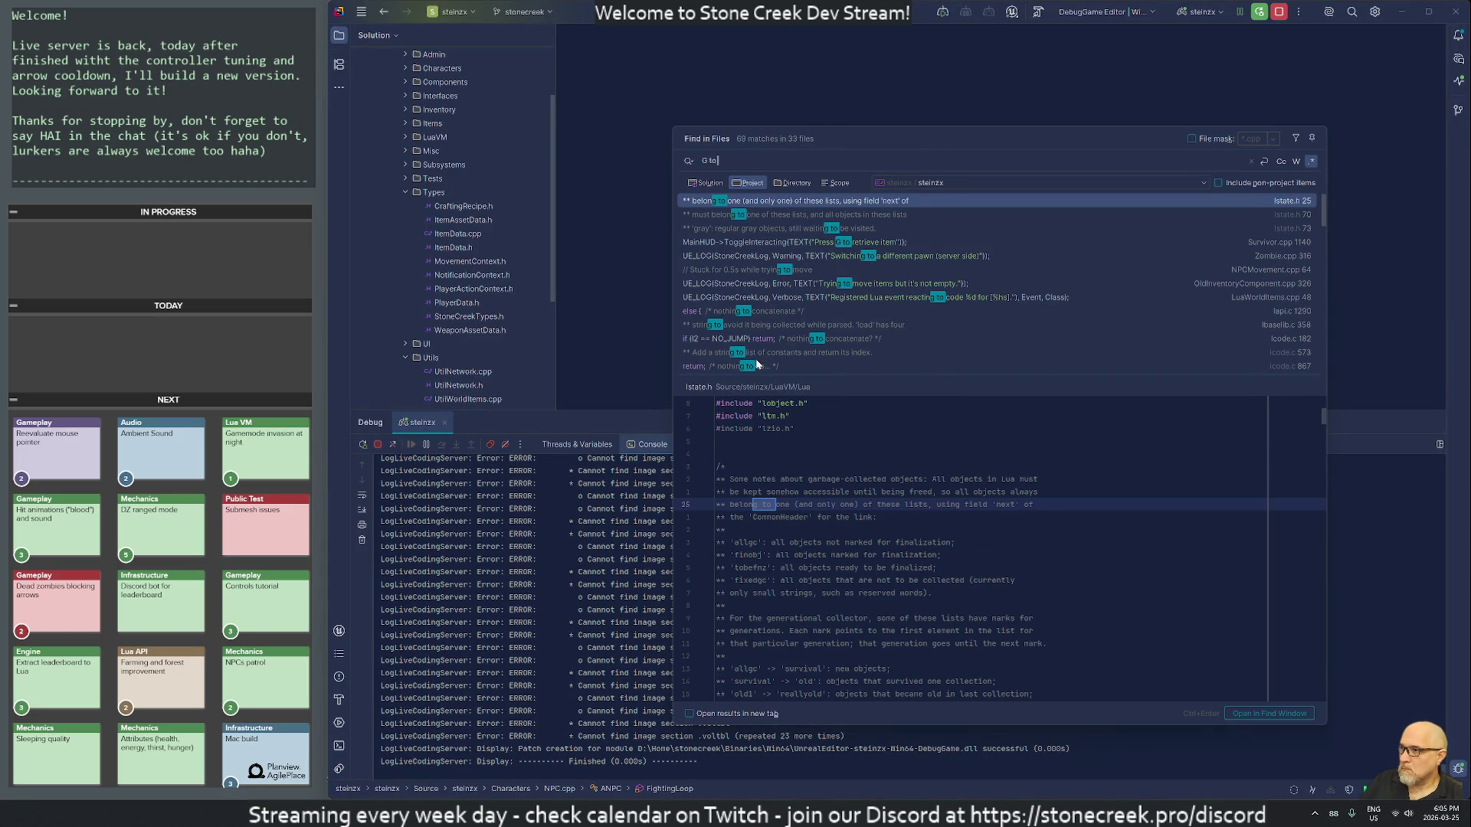
pyautogui.press('Down')
pyautogui.press('Down')
pyautogui.press('Down')
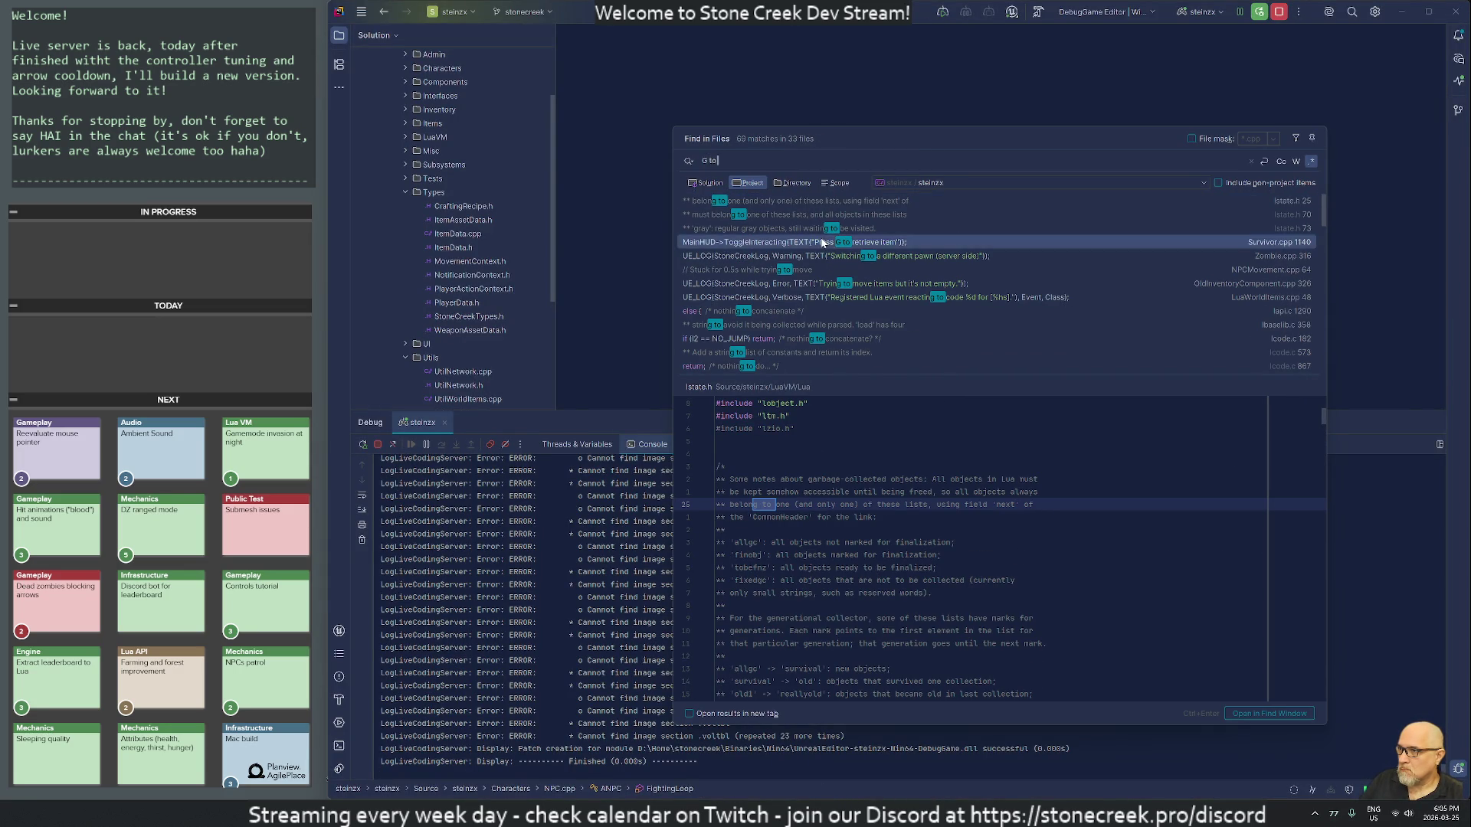
pyautogui.press('Return')
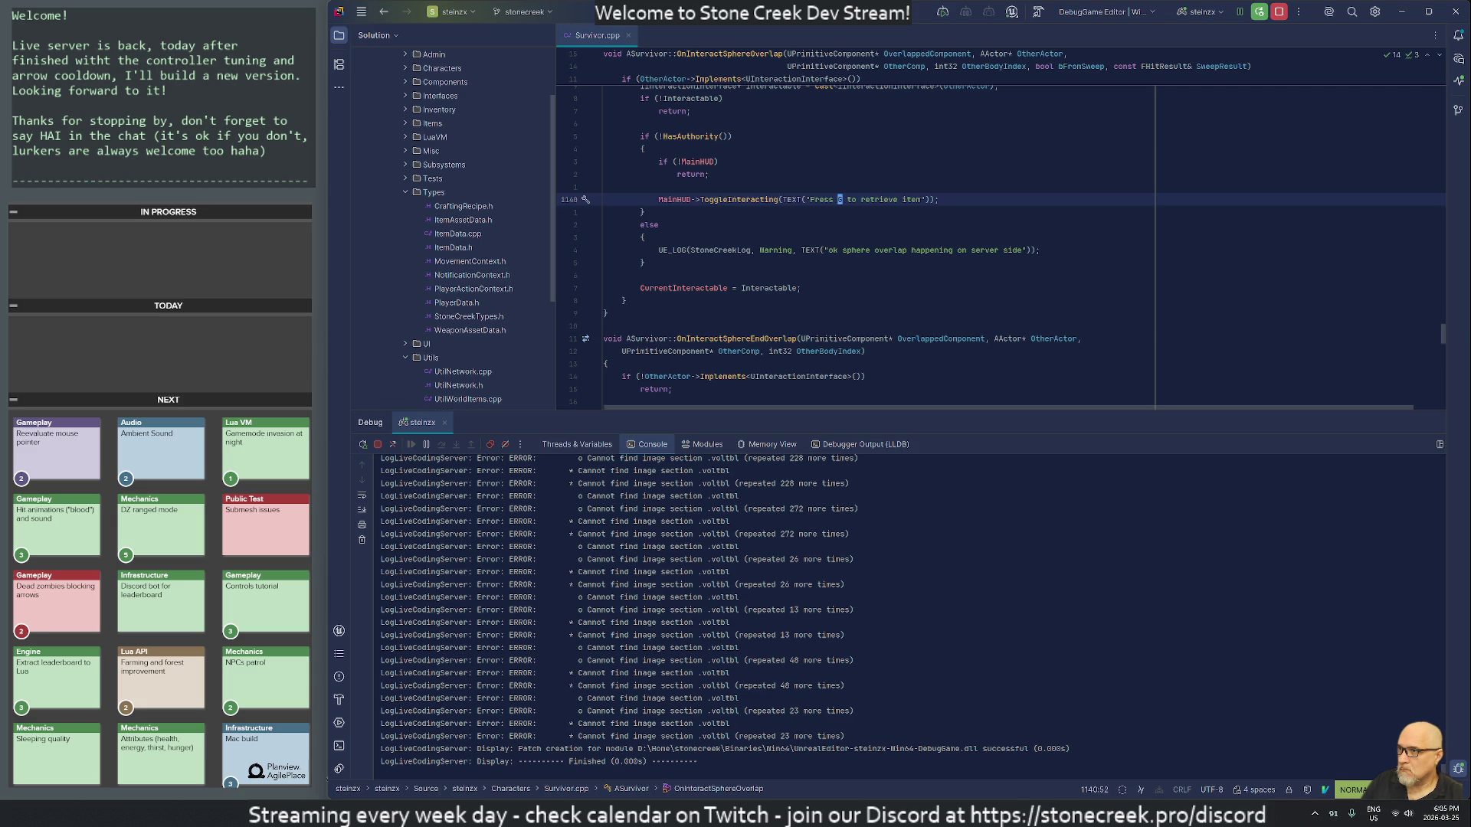
pyautogui.write('E')
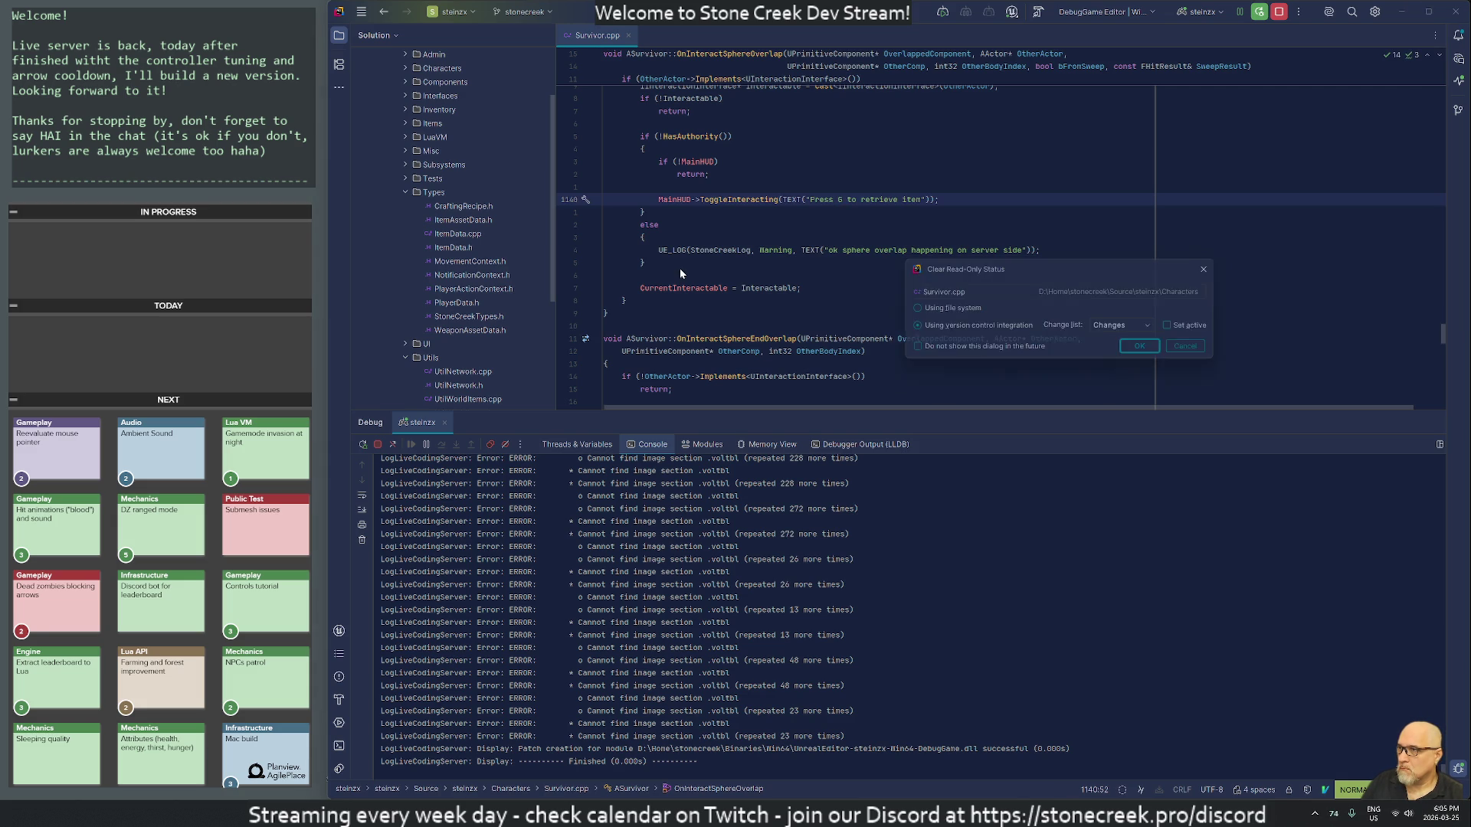
pyautogui.press('Return')
# Step: Step through the commented log lines in OnRep_StatsChanged and Tick in Survivor.cpp
pyautogui.press('j')
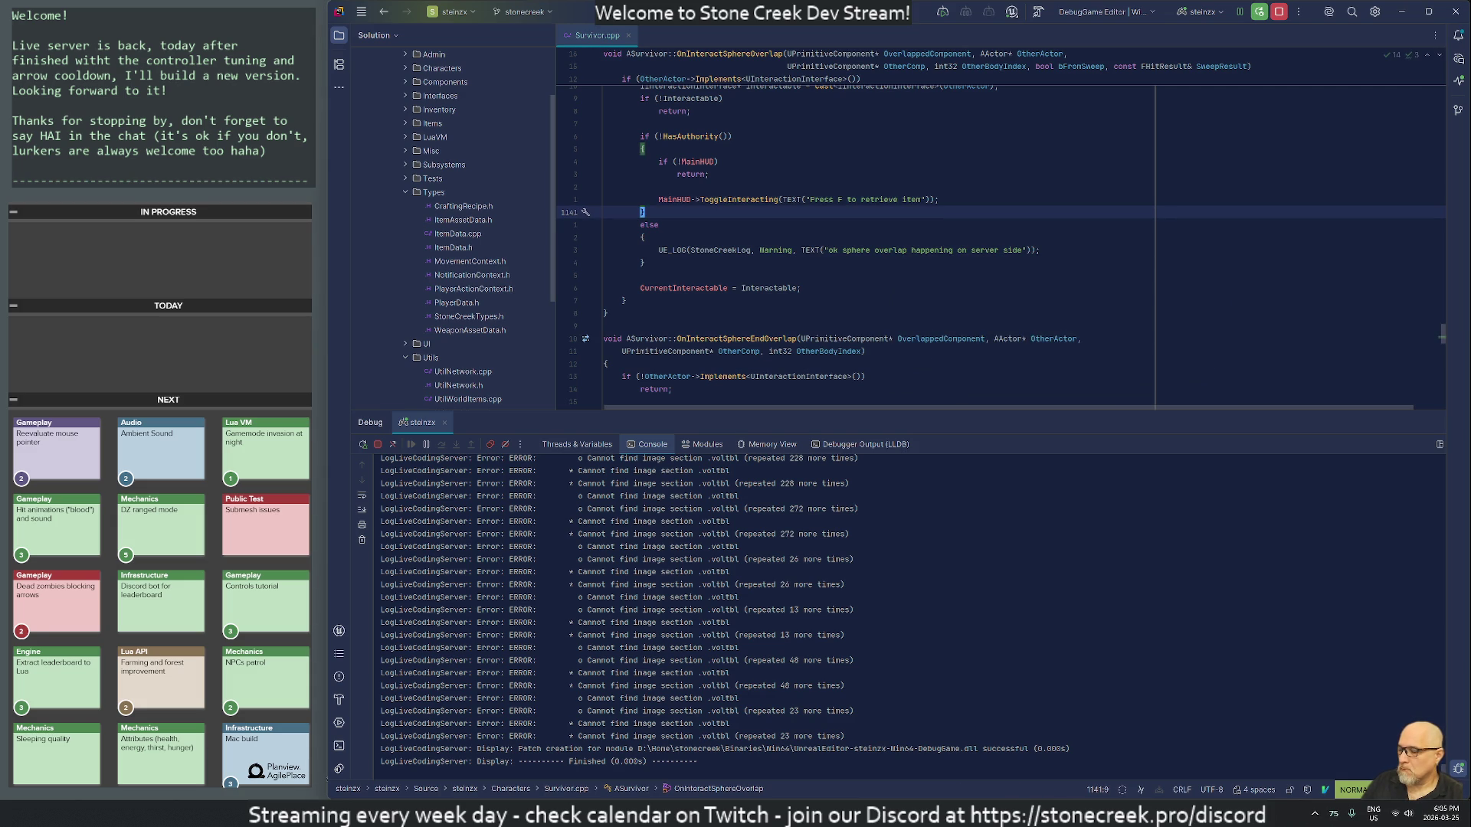
pyautogui.write('/')
pyautogui.hotkey('ctrl', 'o')
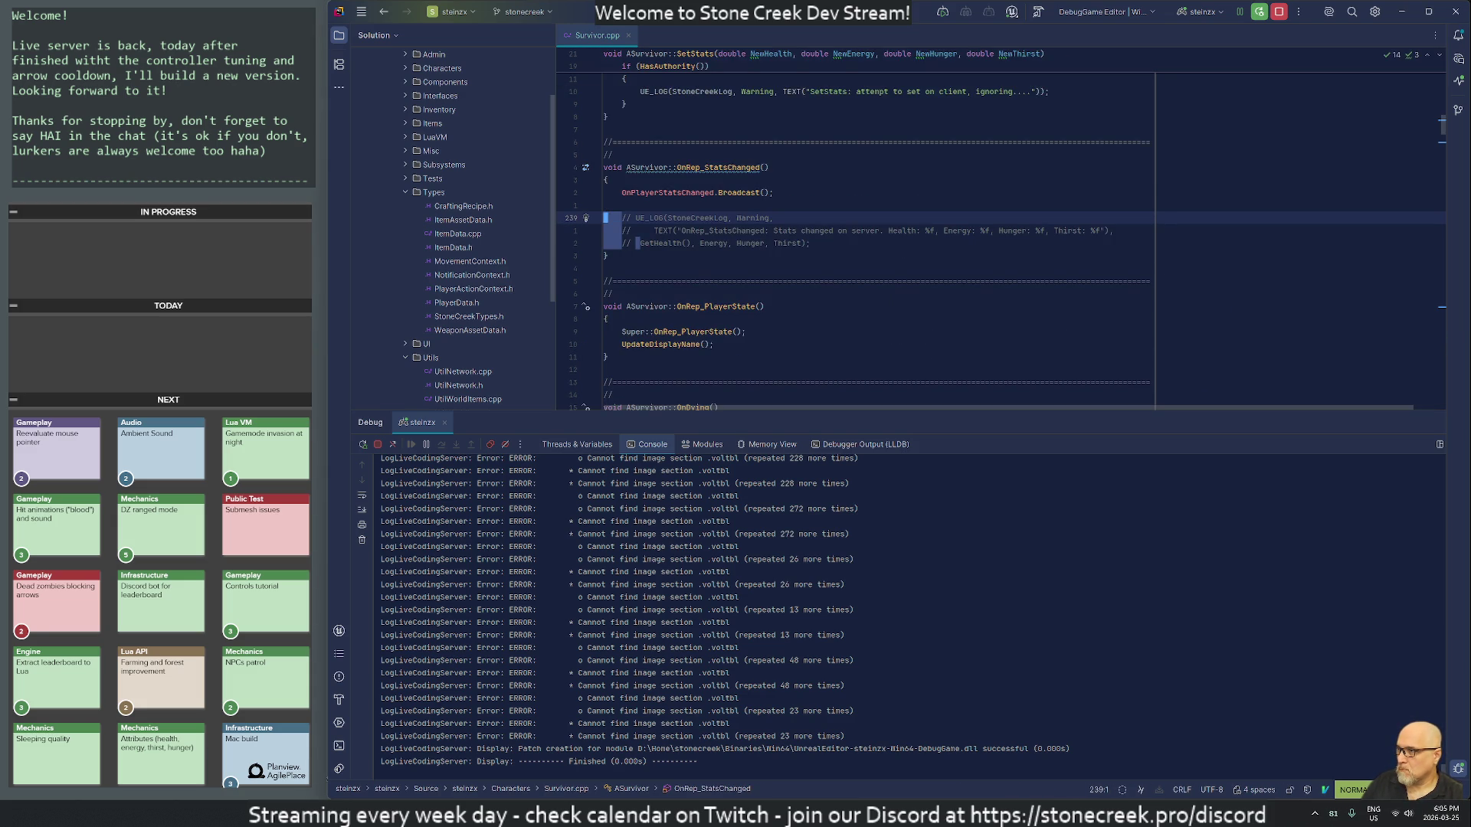
pyautogui.press('j')
pyautogui.press('j')
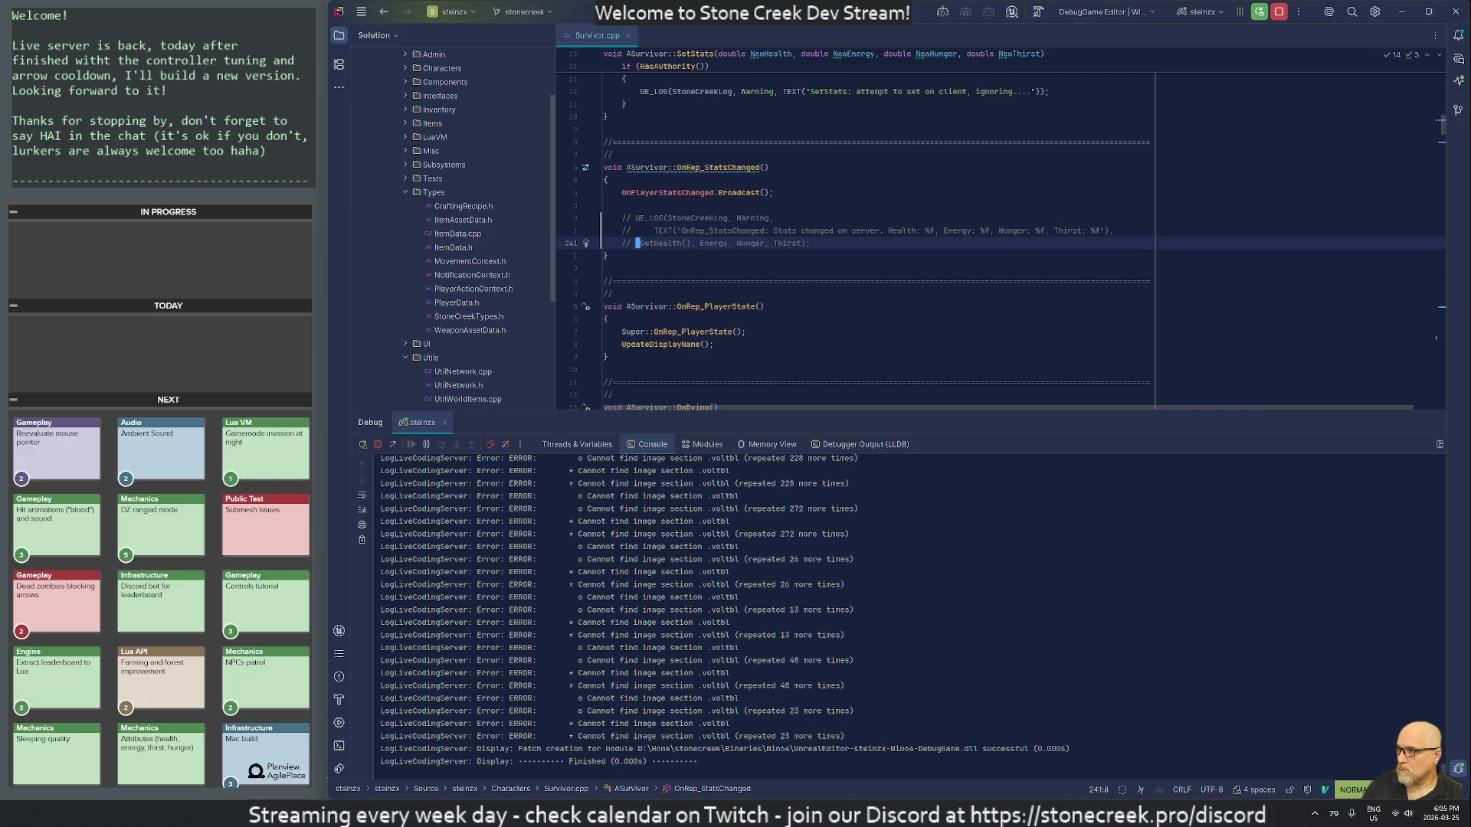
pyautogui.hotkey('ctrl', 'o')
pyautogui.hotkey('ctrl', 'o')
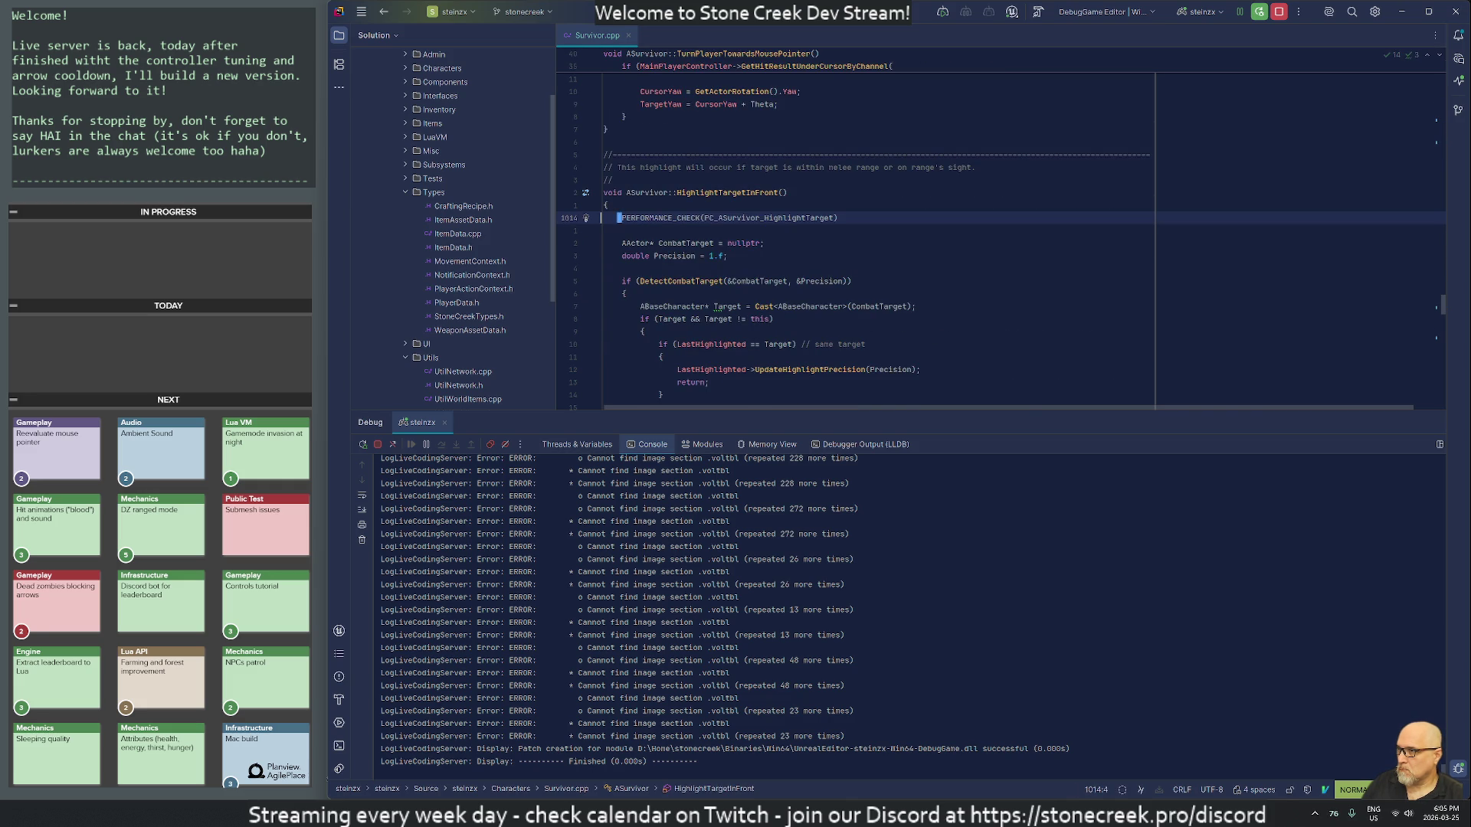
pyautogui.hotkey('ctrl', 'o')
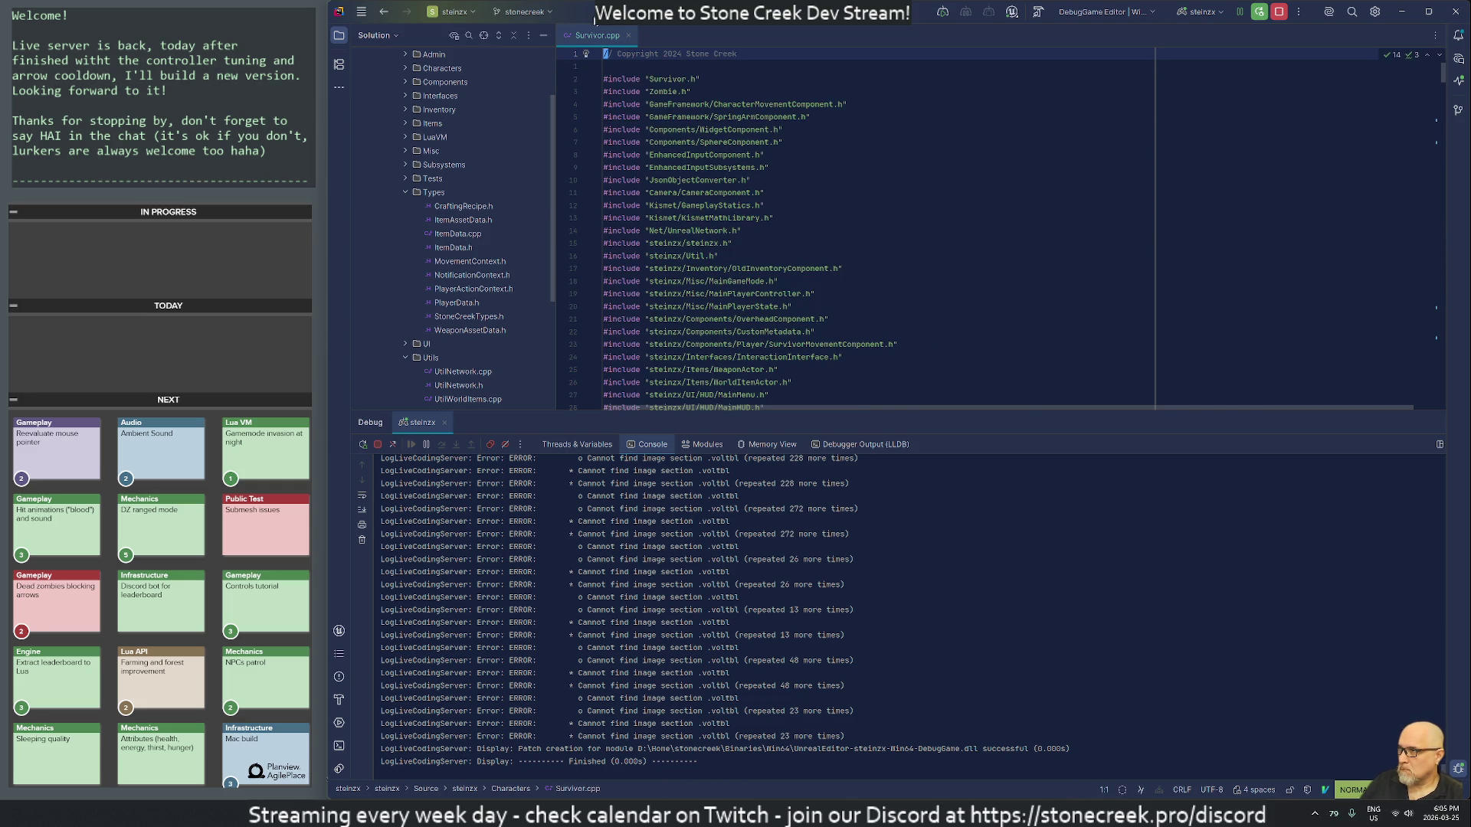
pyautogui.hotkey('alt', 'Tab')
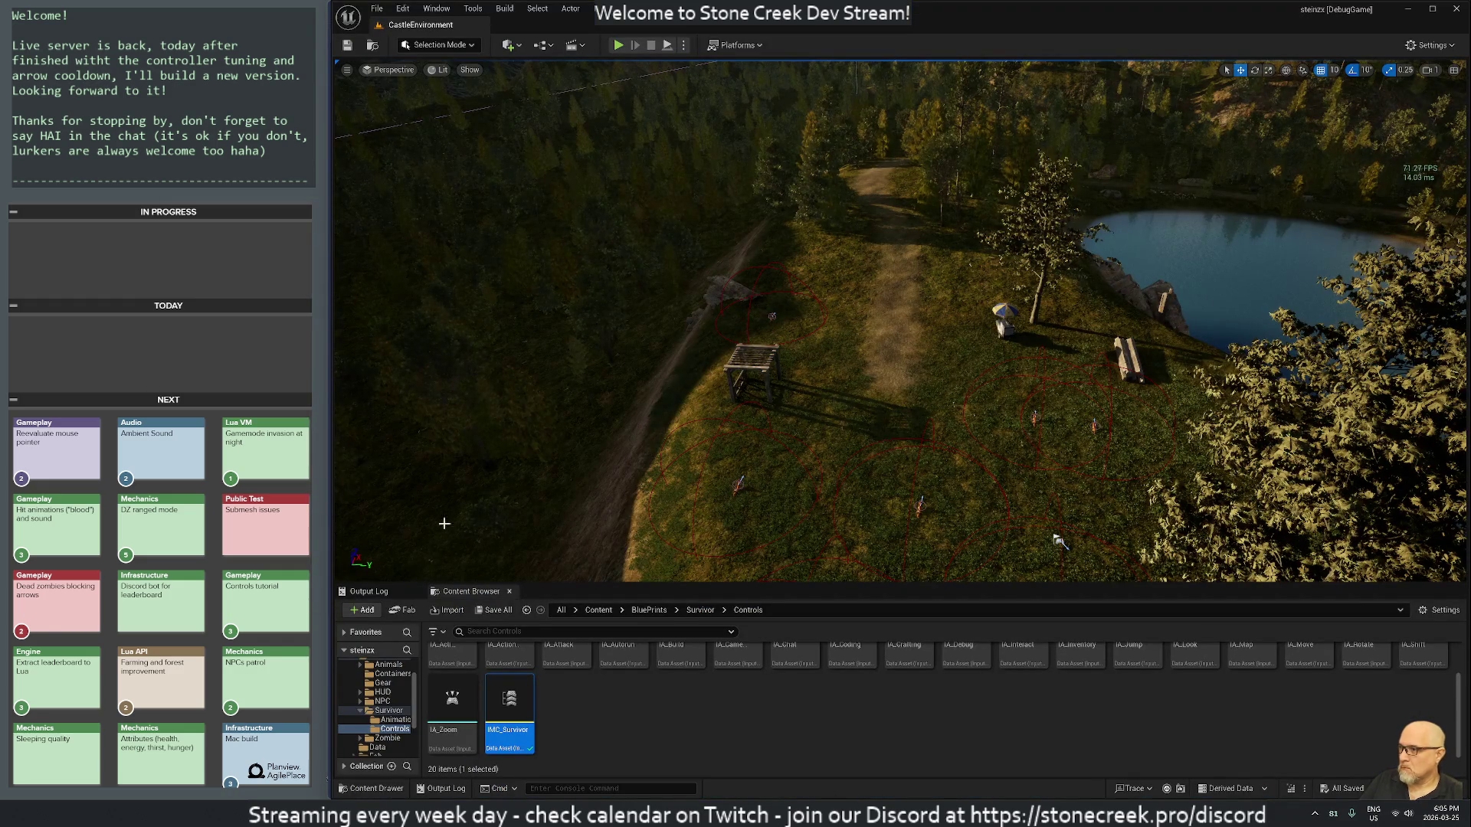
# Step: Start a play-in-editor session, walk north, and shoot arrows at the zombie and creatures near the campfire
pyautogui.click(619, 46)
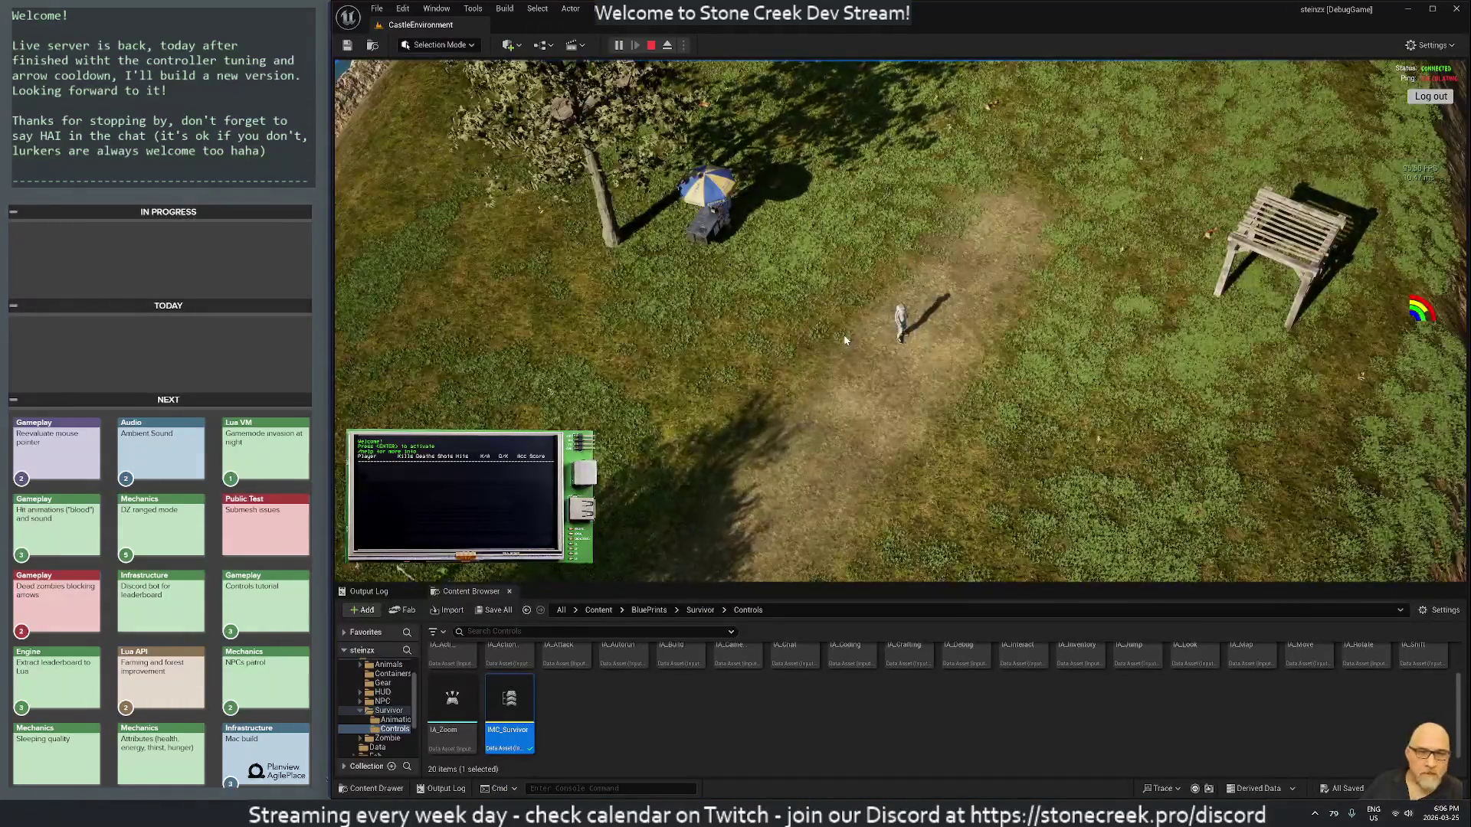
pyautogui.press('w')
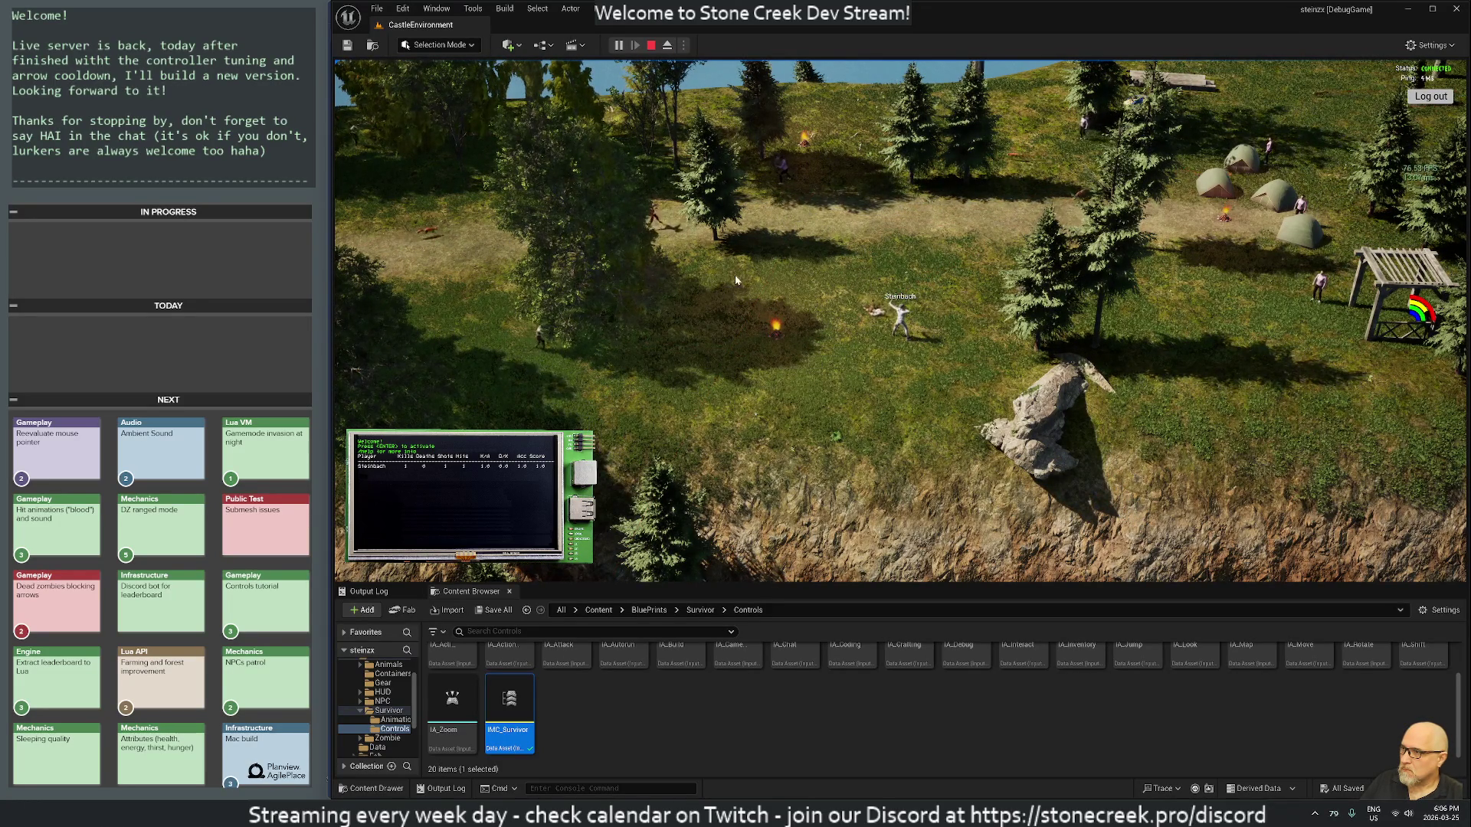
pyautogui.click(598, 348)
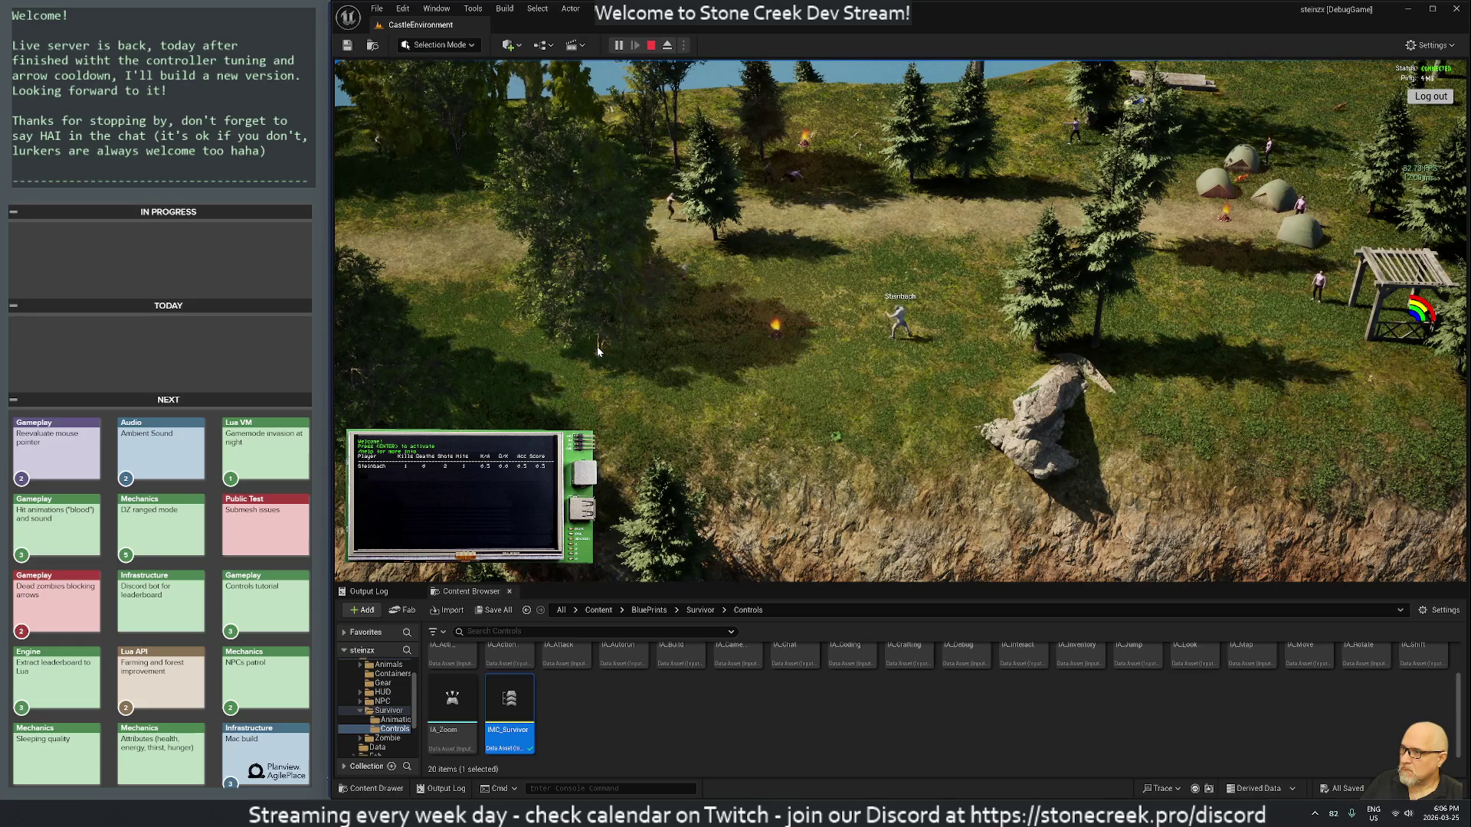
pyautogui.click(712, 298)
pyautogui.click(743, 317)
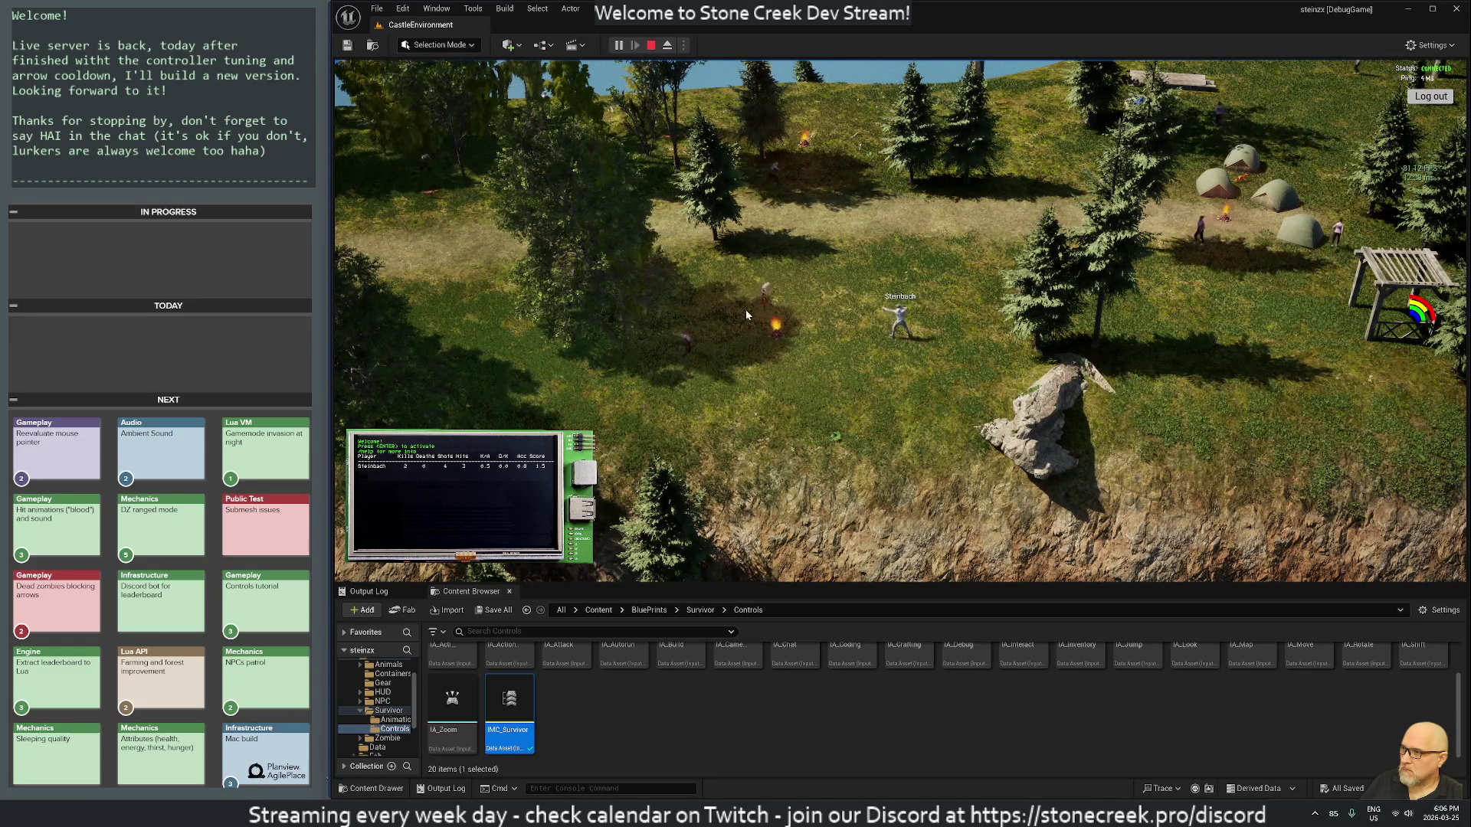
pyautogui.click(813, 314)
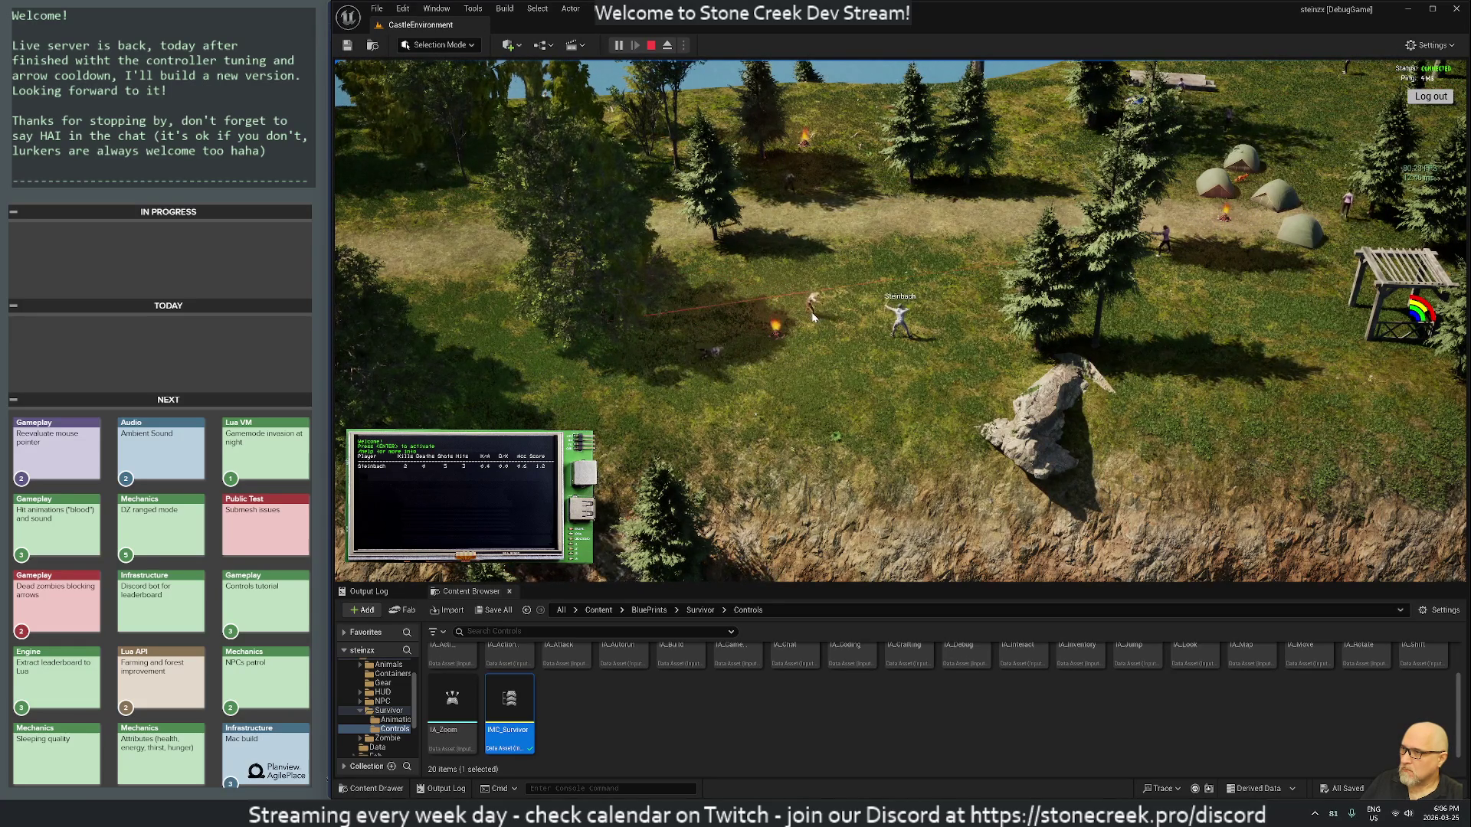
pyautogui.click(810, 311)
pyautogui.click(814, 316)
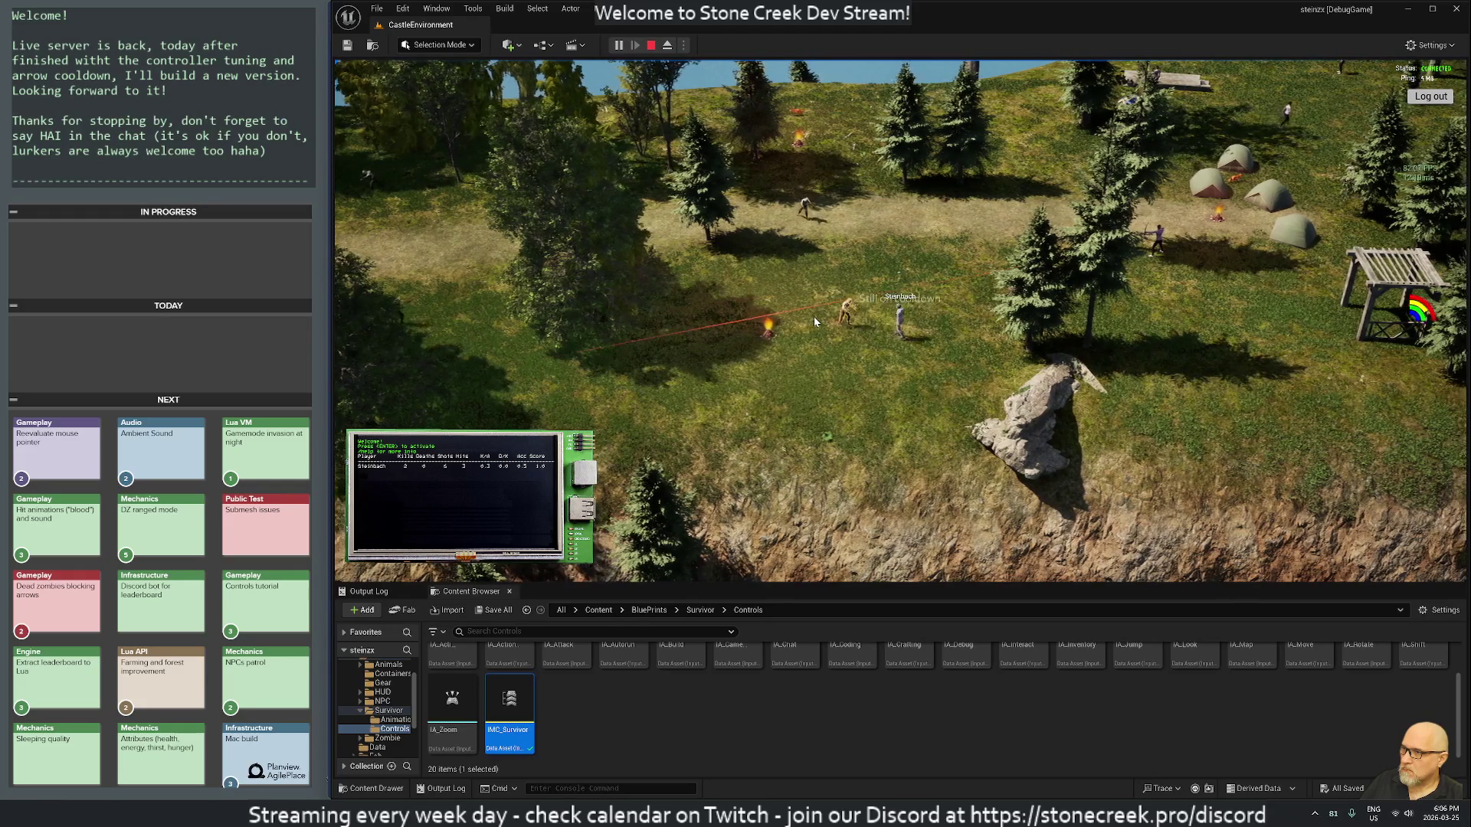
pyautogui.click(814, 316)
pyautogui.click(819, 337)
pyautogui.click(821, 325)
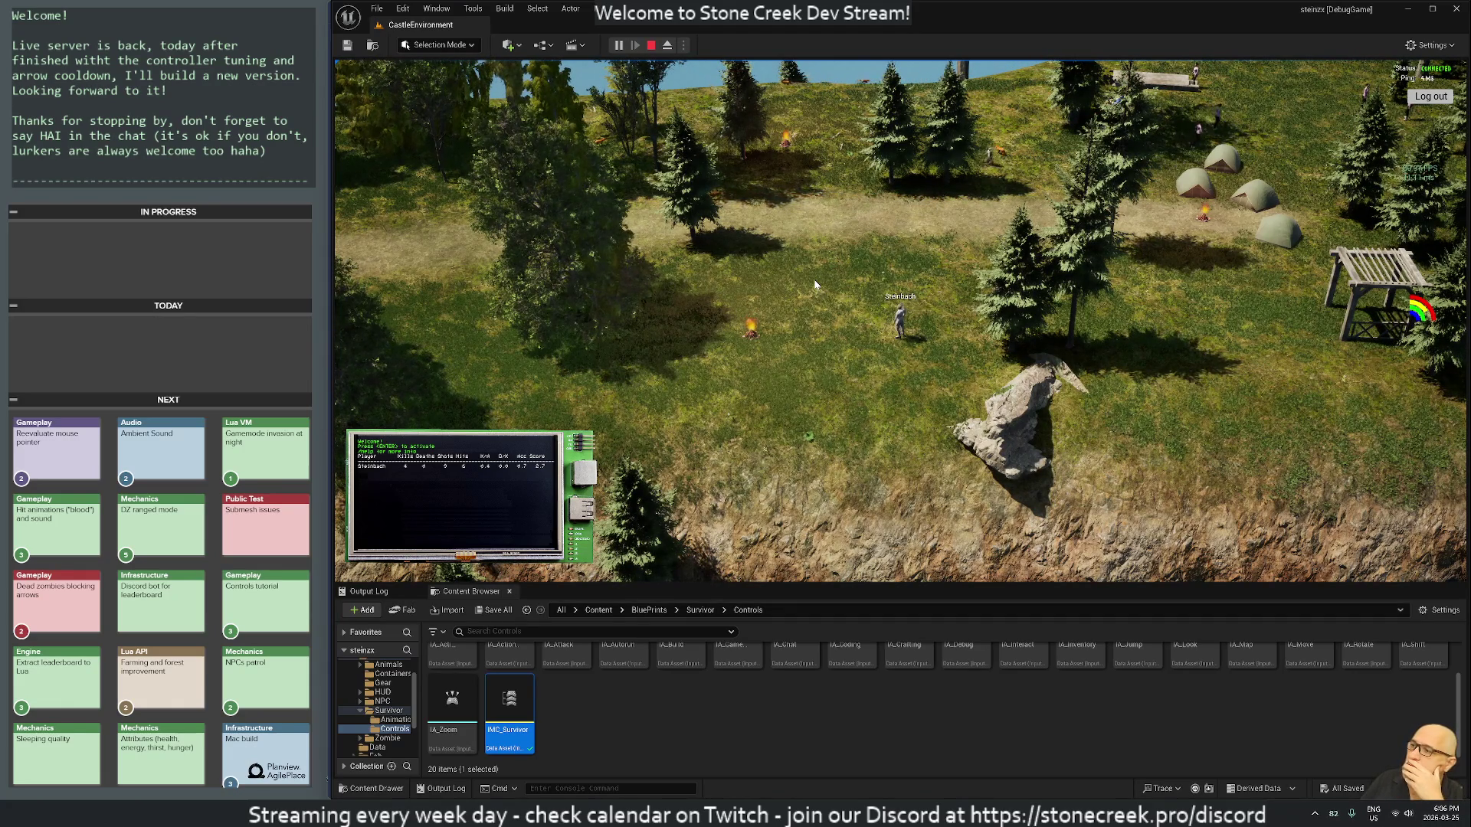
# Step: Shoot down the creatures to the north and the NPCs walking near the camp
pyautogui.click(701, 313)
pyautogui.click(720, 297)
pyautogui.click(726, 297)
pyautogui.click(774, 176)
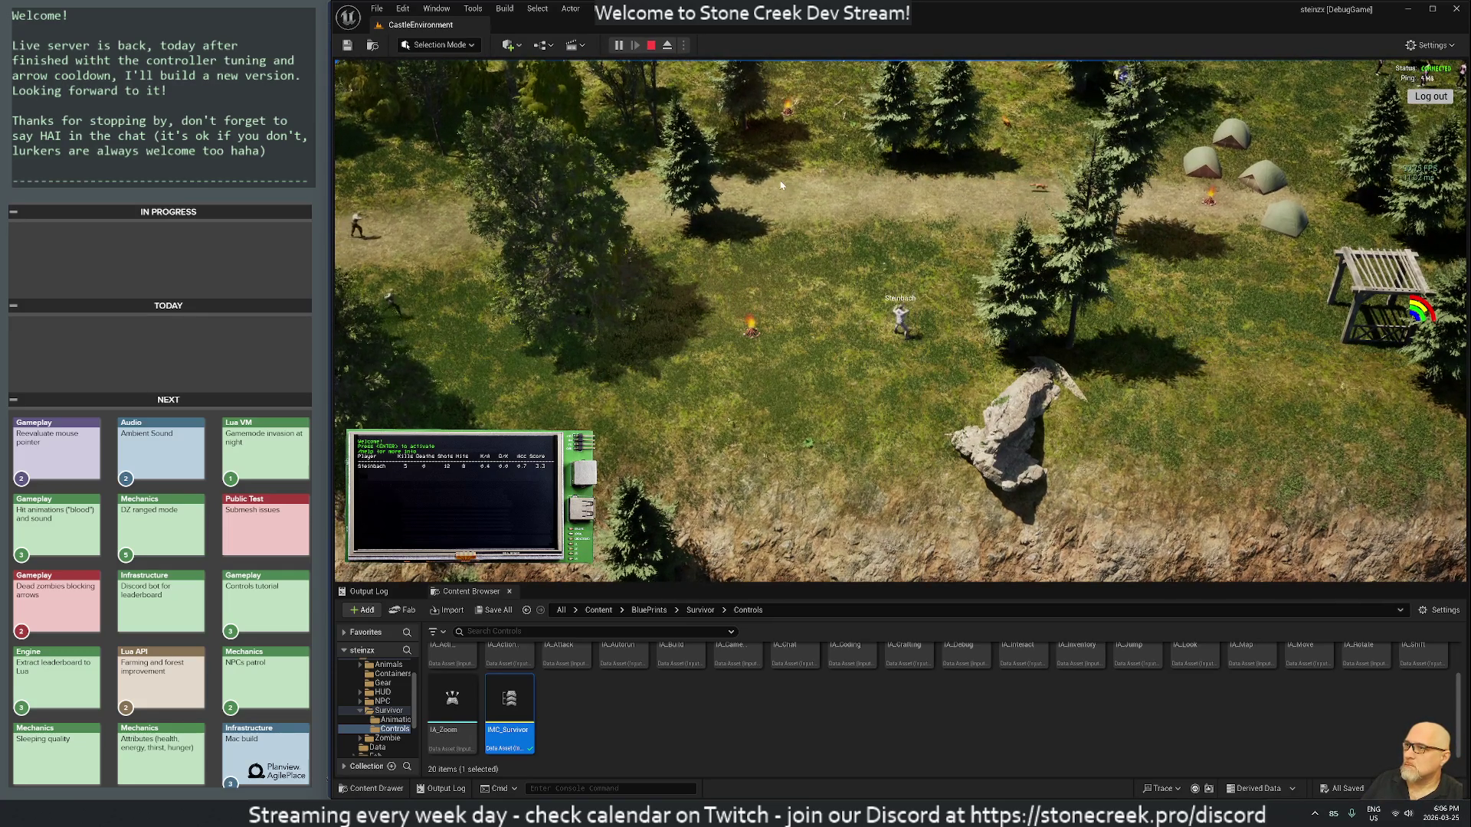
pyautogui.click(790, 176)
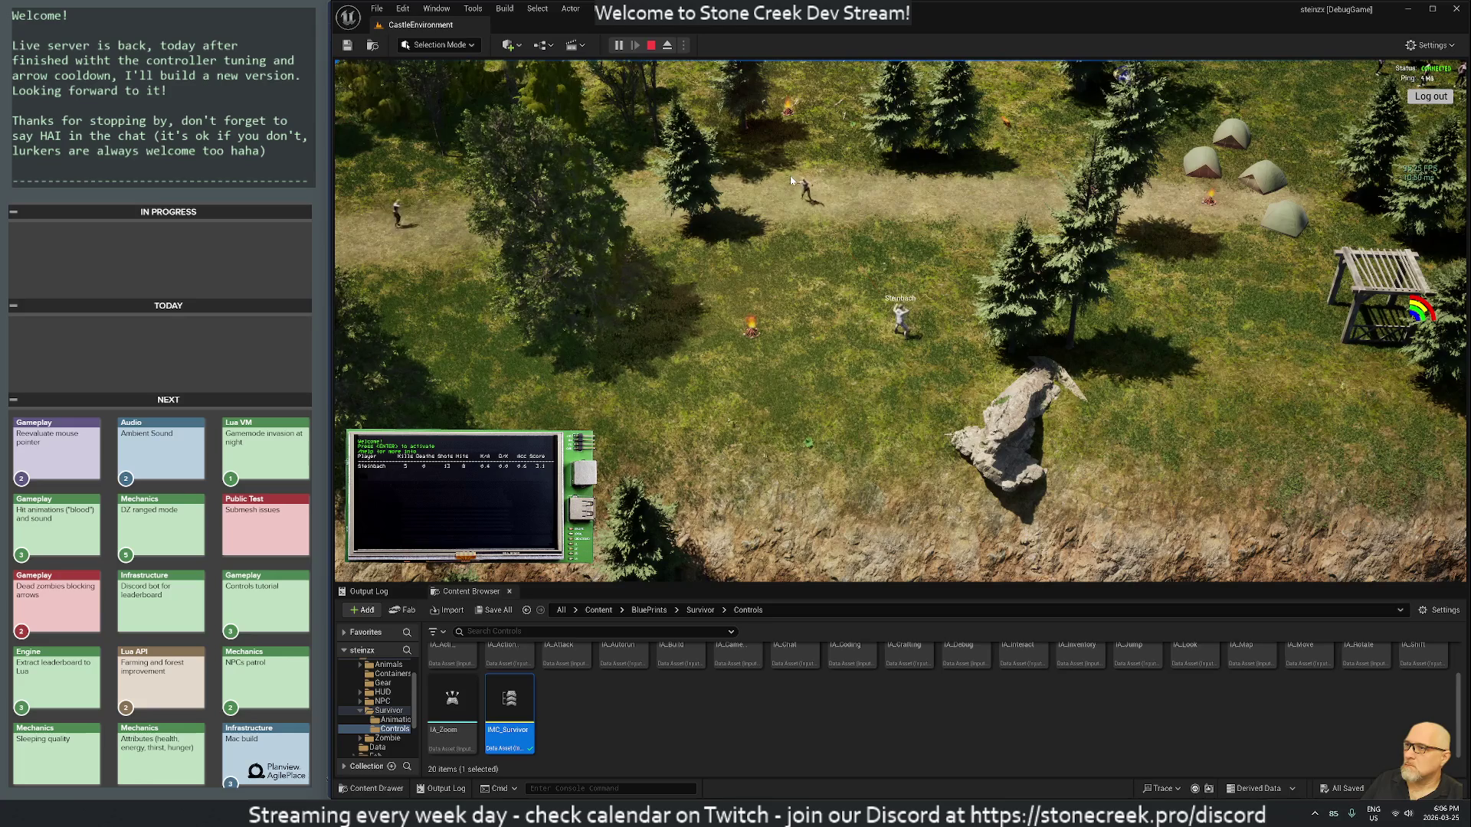
pyautogui.click(789, 318)
pyautogui.click(785, 318)
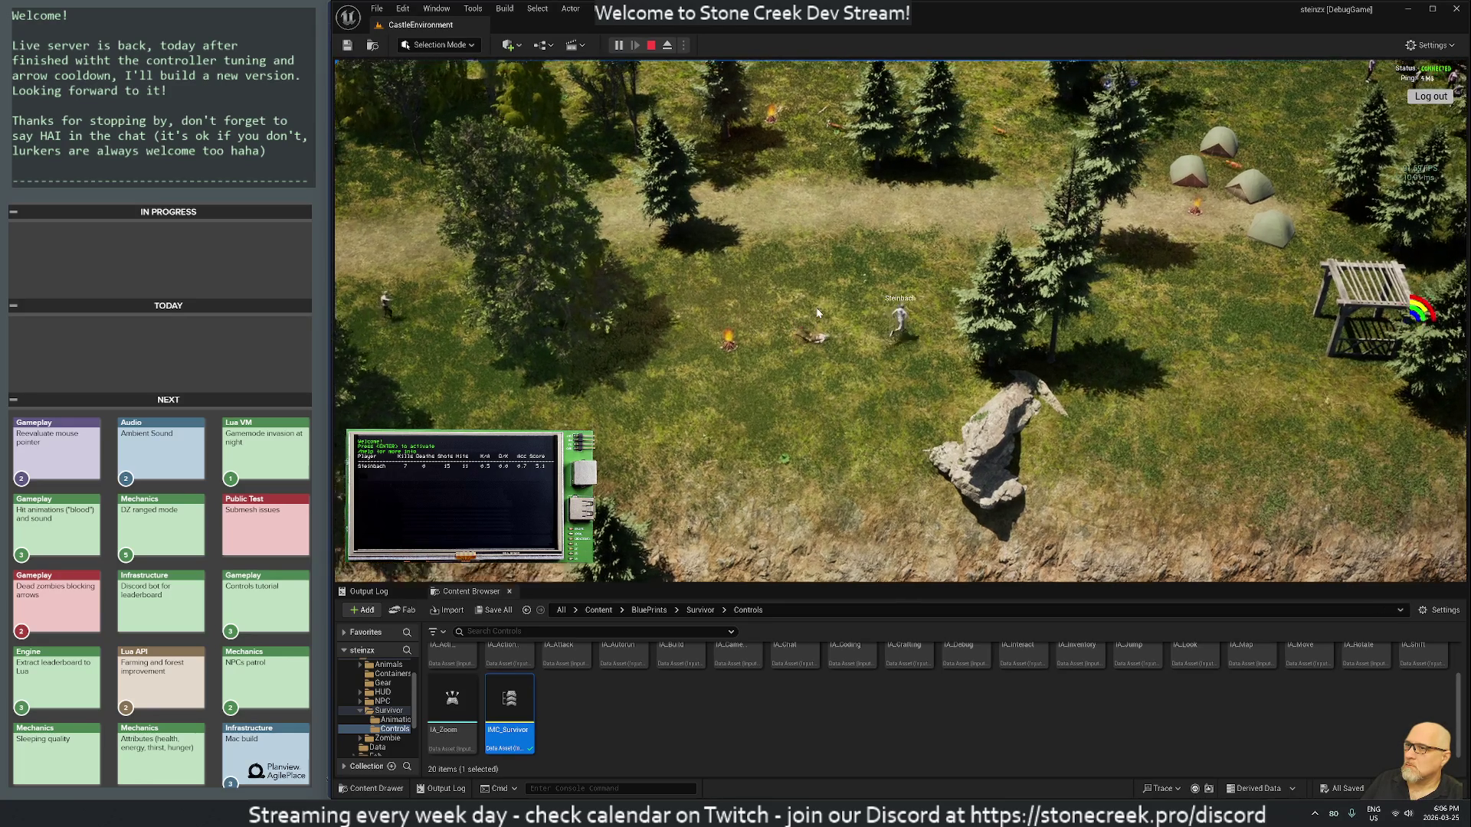
# Step: Walk past the tents toward the lake, rotate the camera, check the Output Log, and stop playing
pyautogui.scroll(-5, 816, 306)
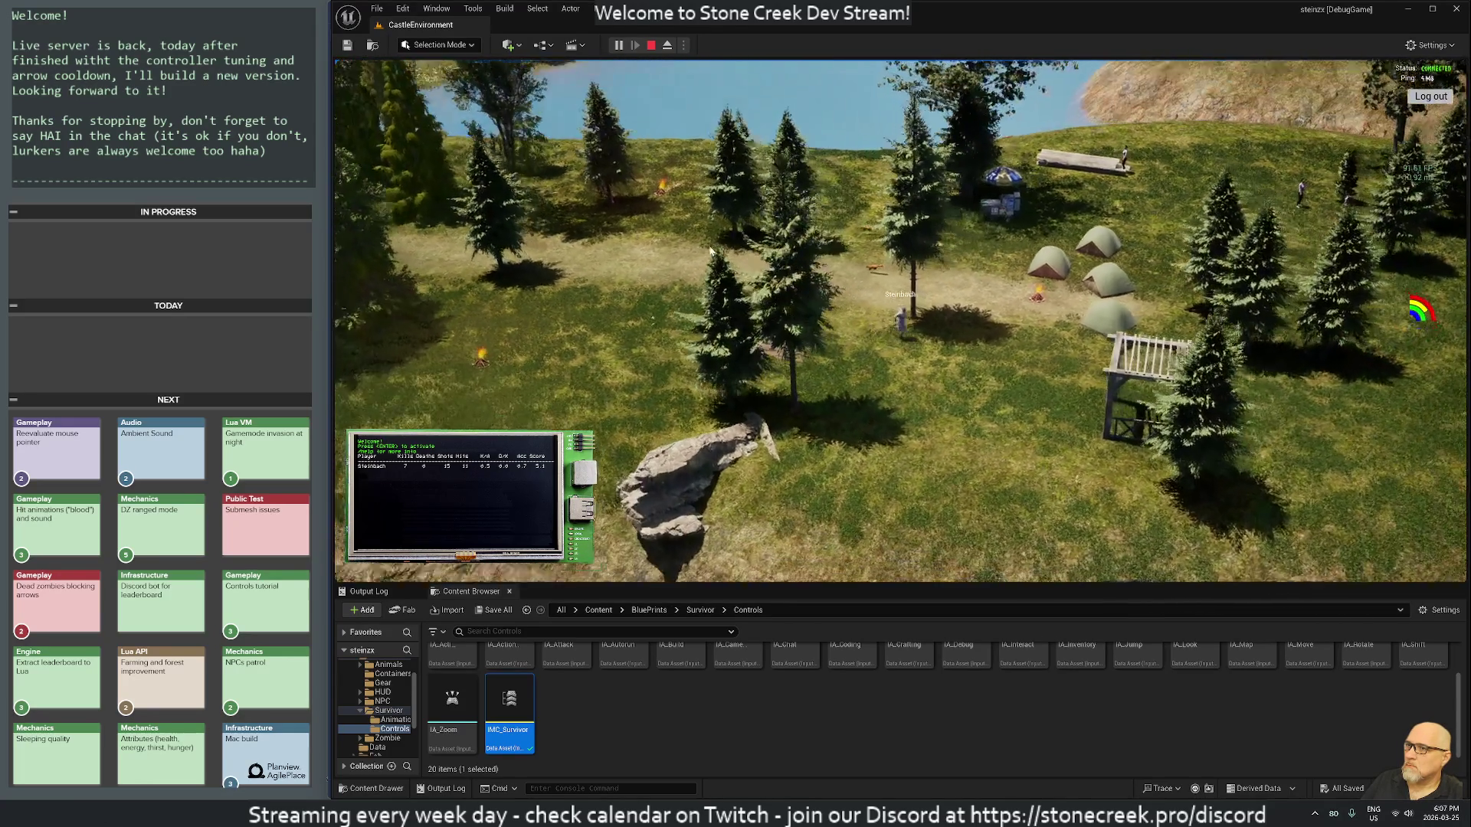
pyautogui.moveTo(710, 252); pyautogui.dragTo(304, 127)
pyautogui.press('d')
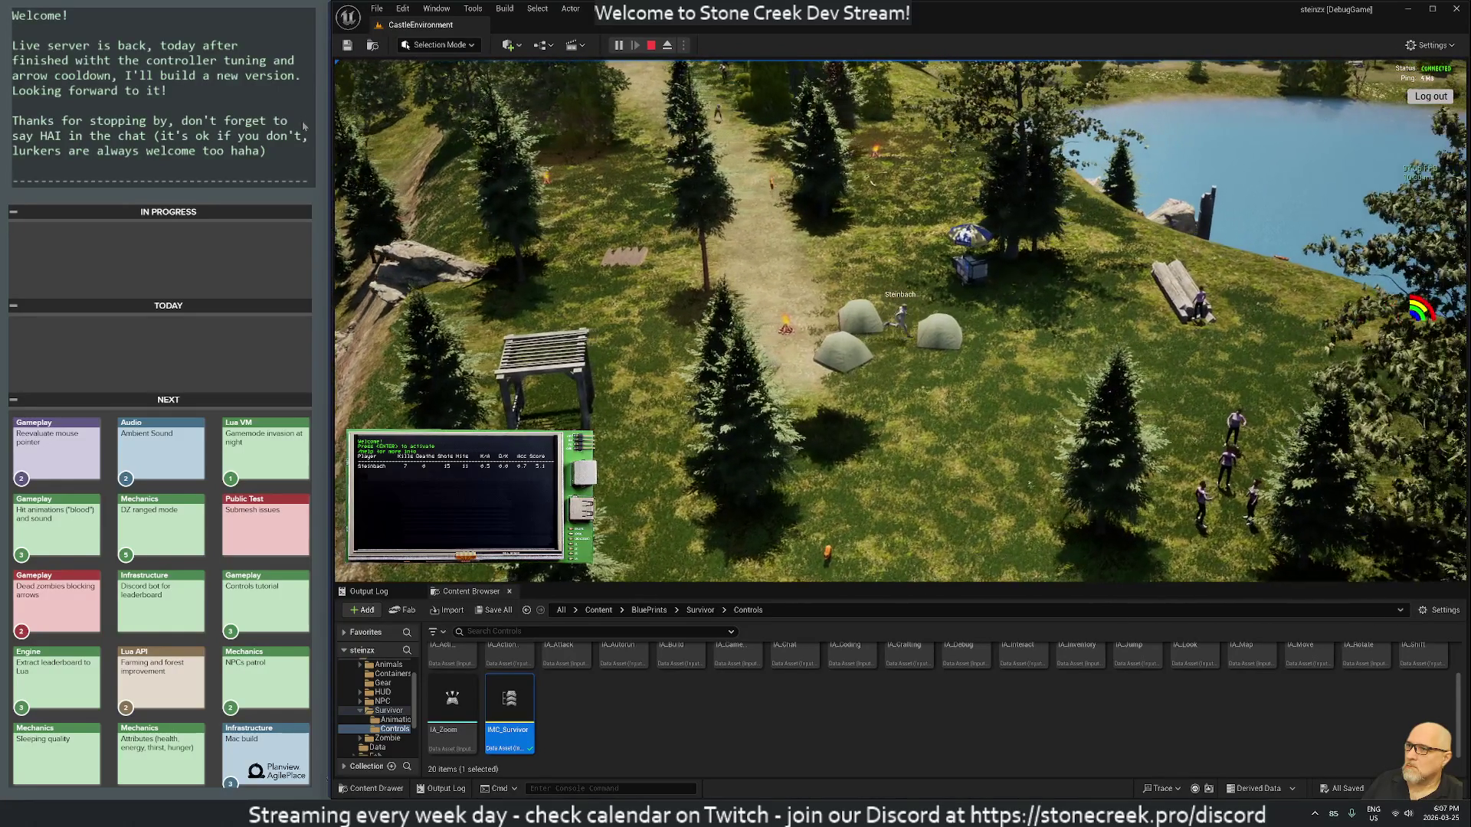
pyautogui.press('d')
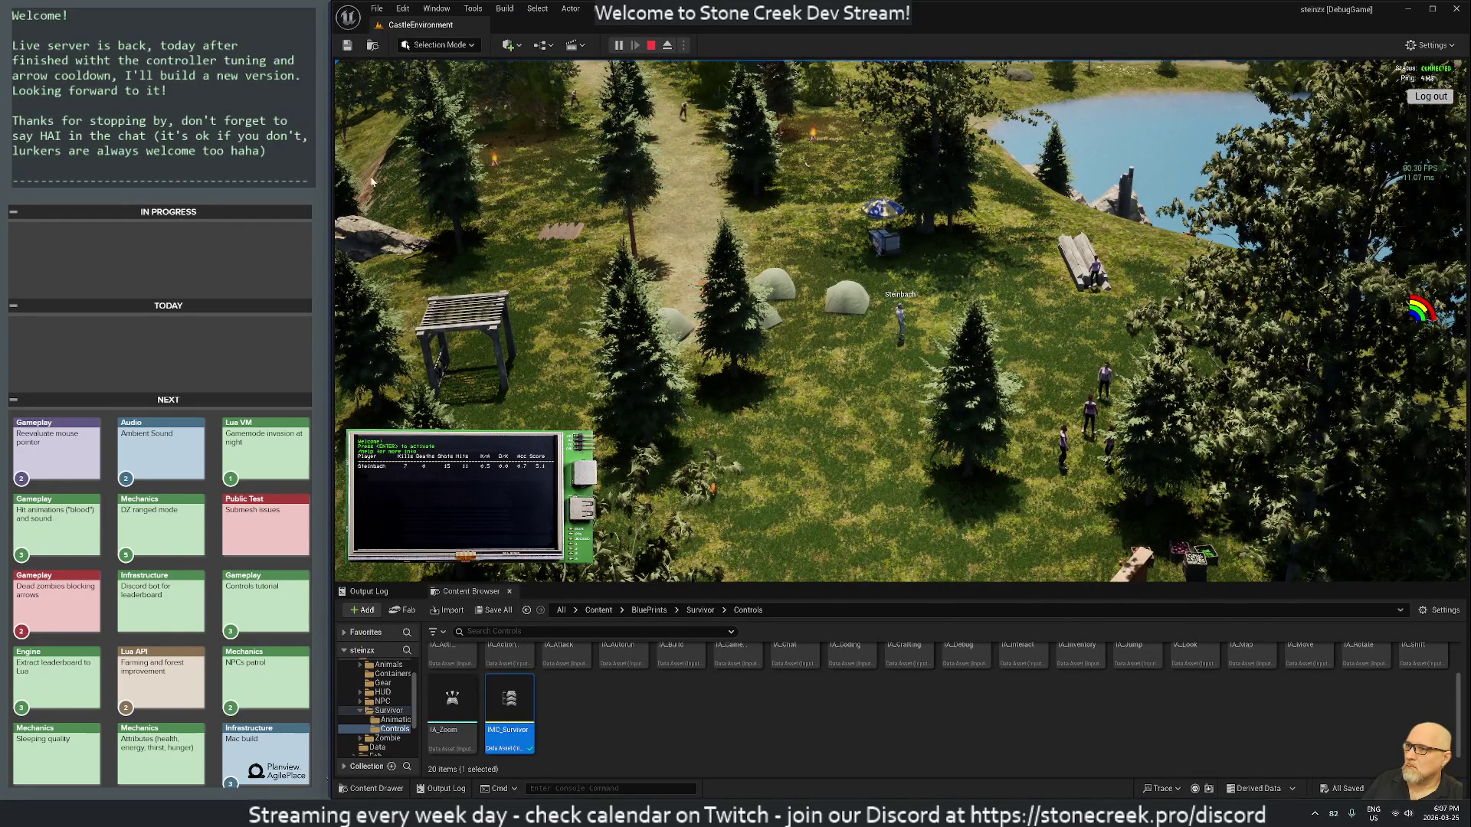
pyautogui.press('a')
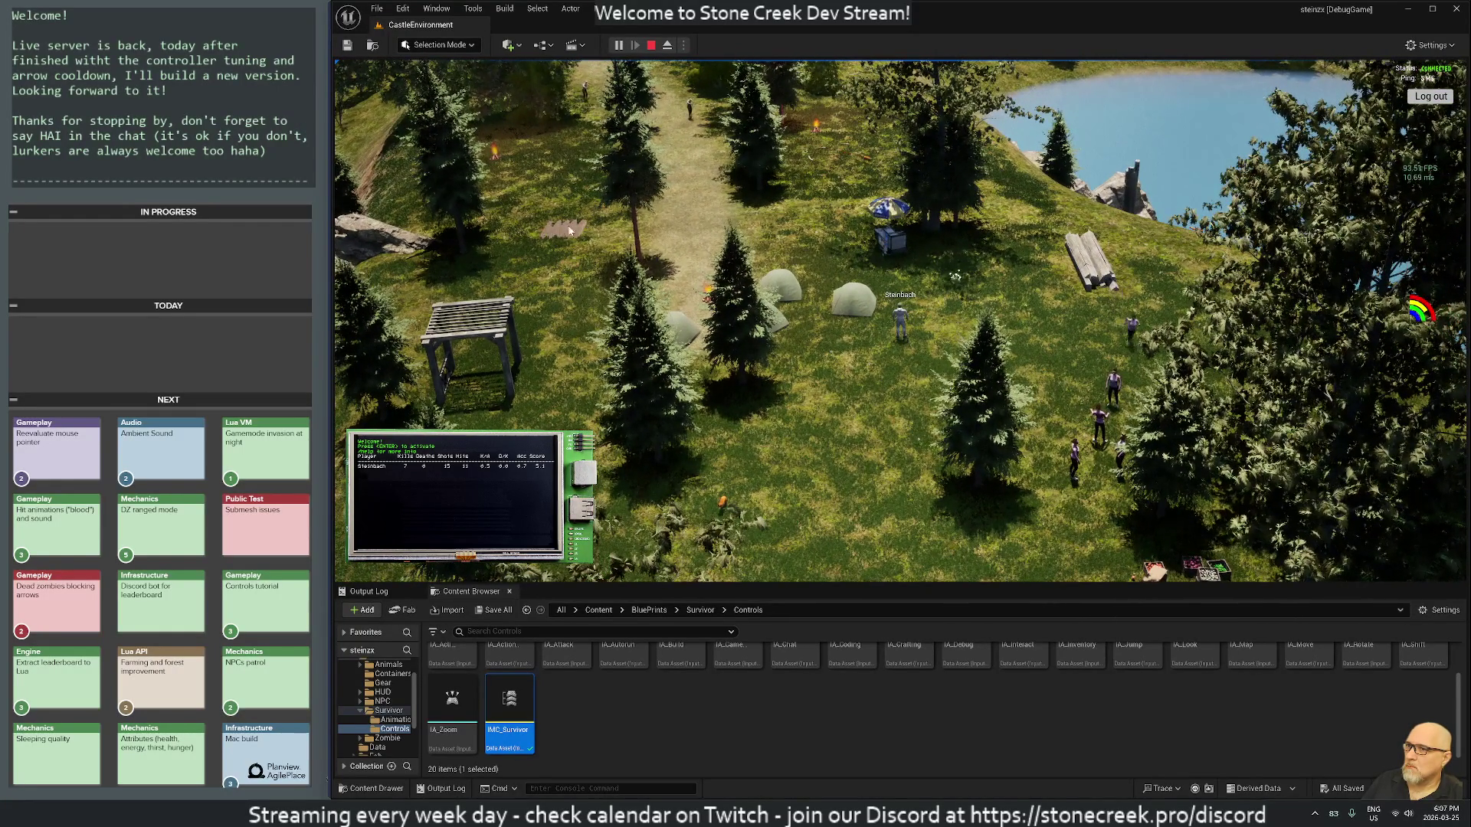
pyautogui.scroll(3, 674, 319)
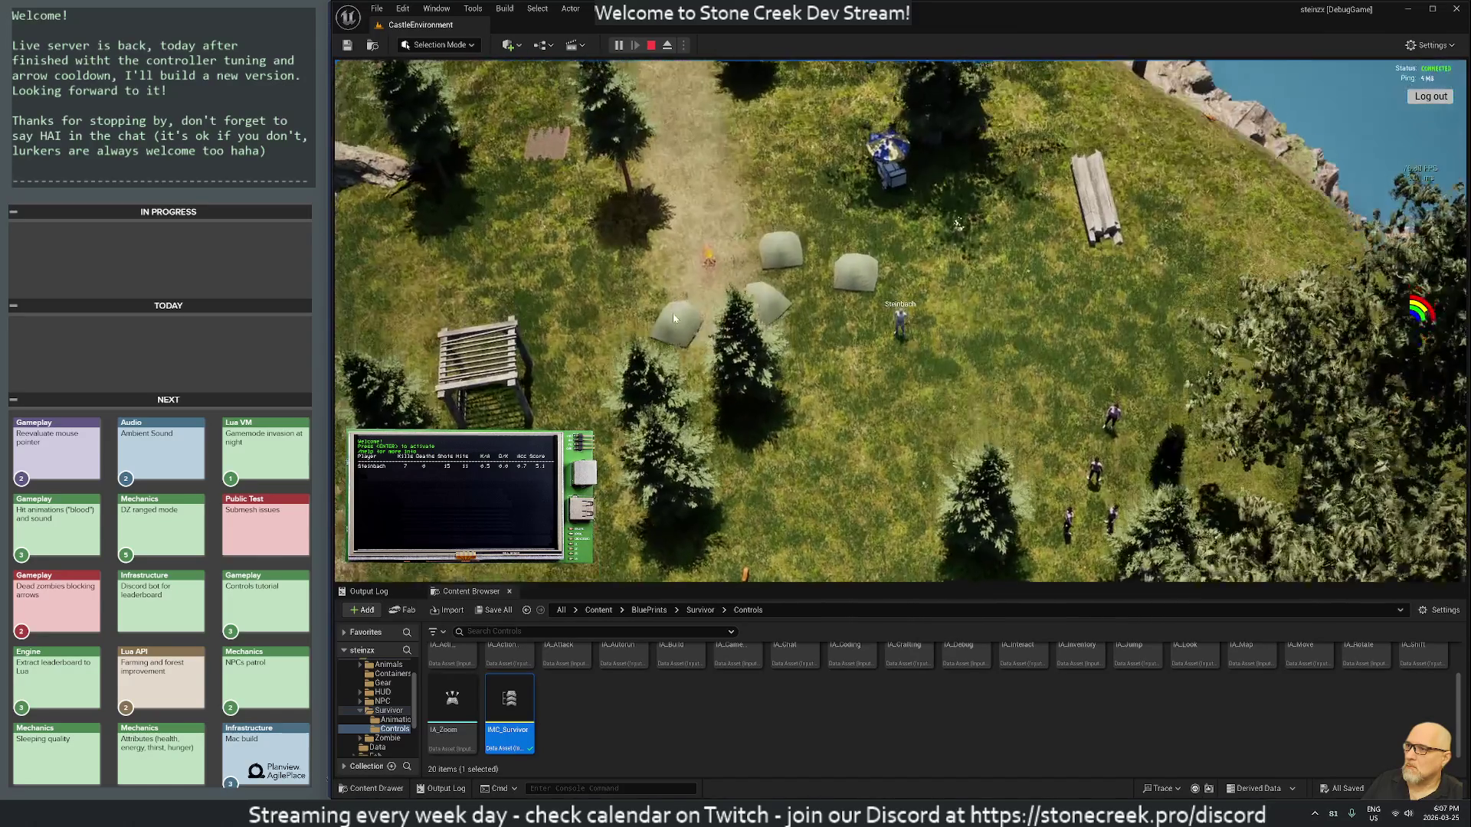
pyautogui.scroll(-3, 675, 319)
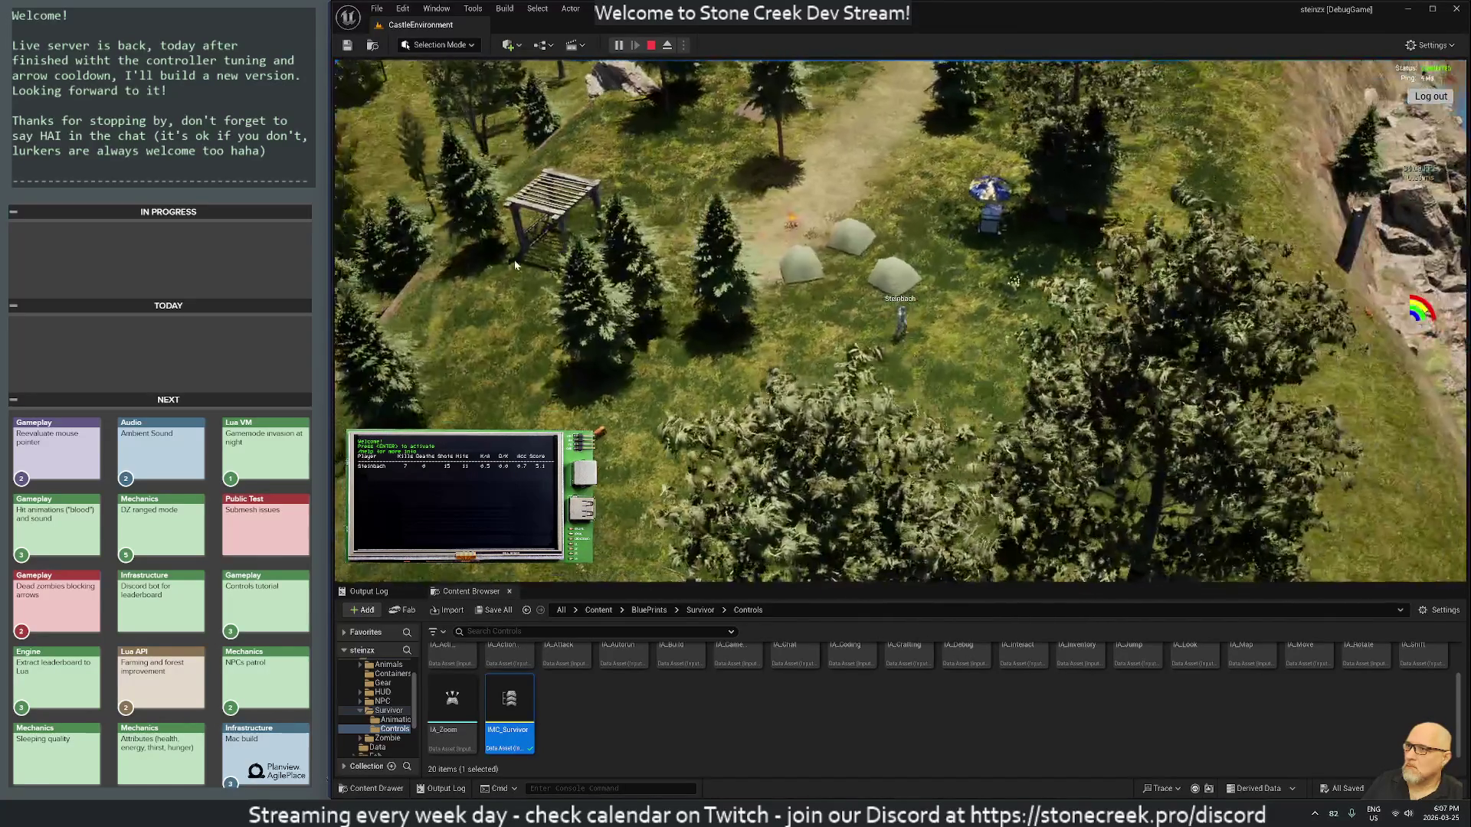
pyautogui.press('e')
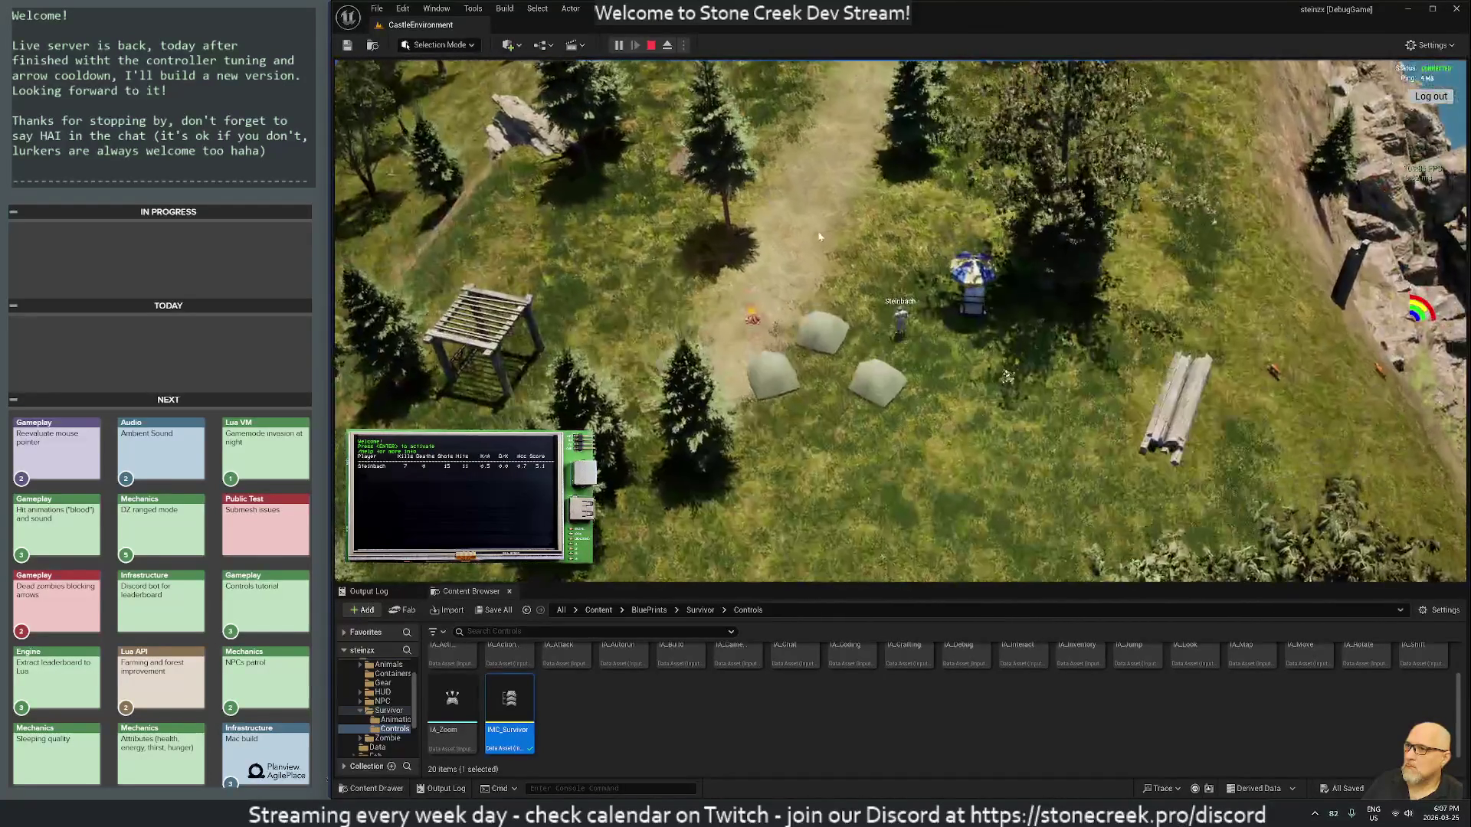
pyautogui.scroll(-3, 814, 236)
pyautogui.scroll(3, 919, 306)
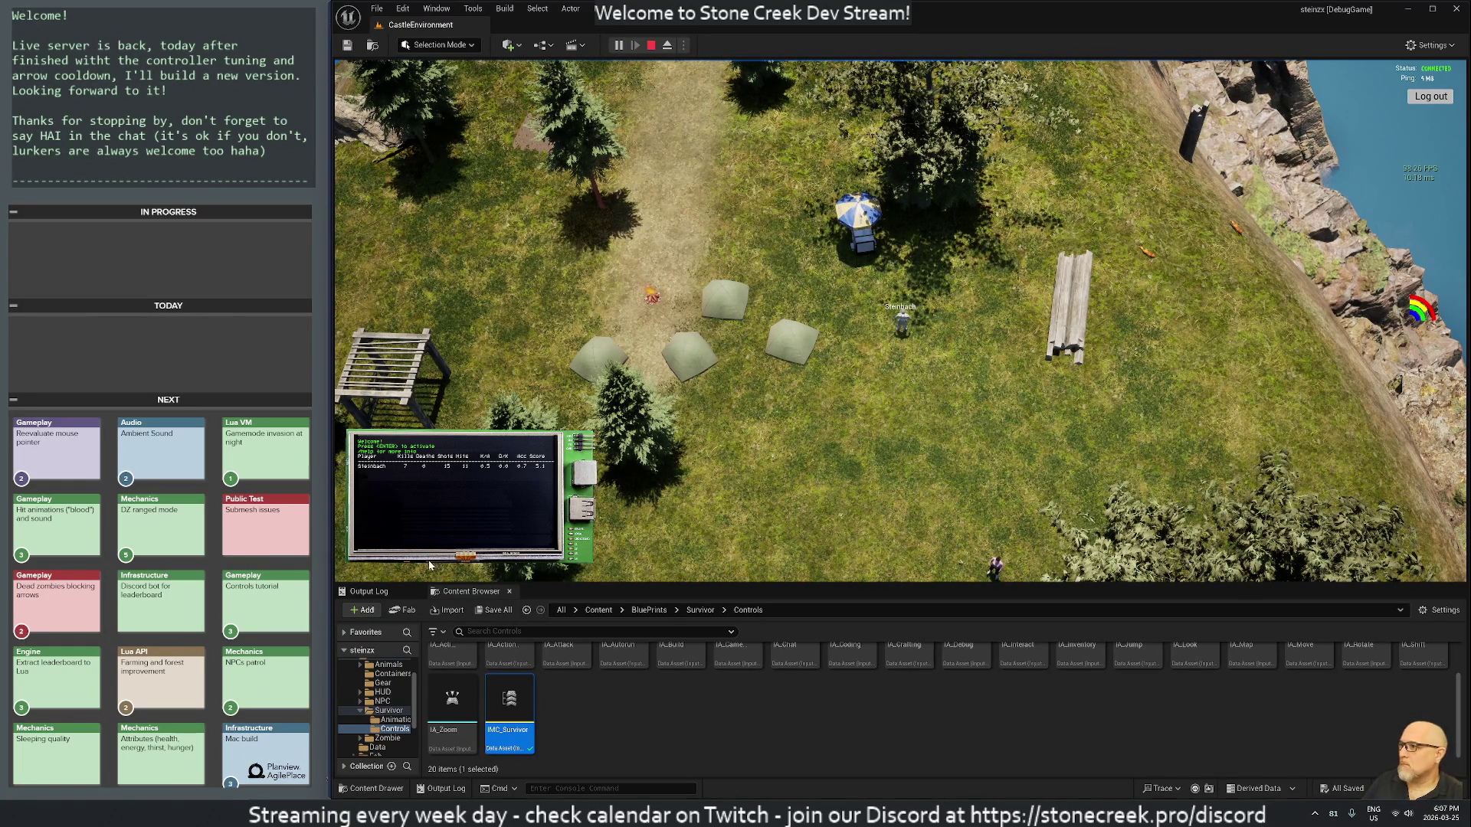
pyautogui.click(369, 592)
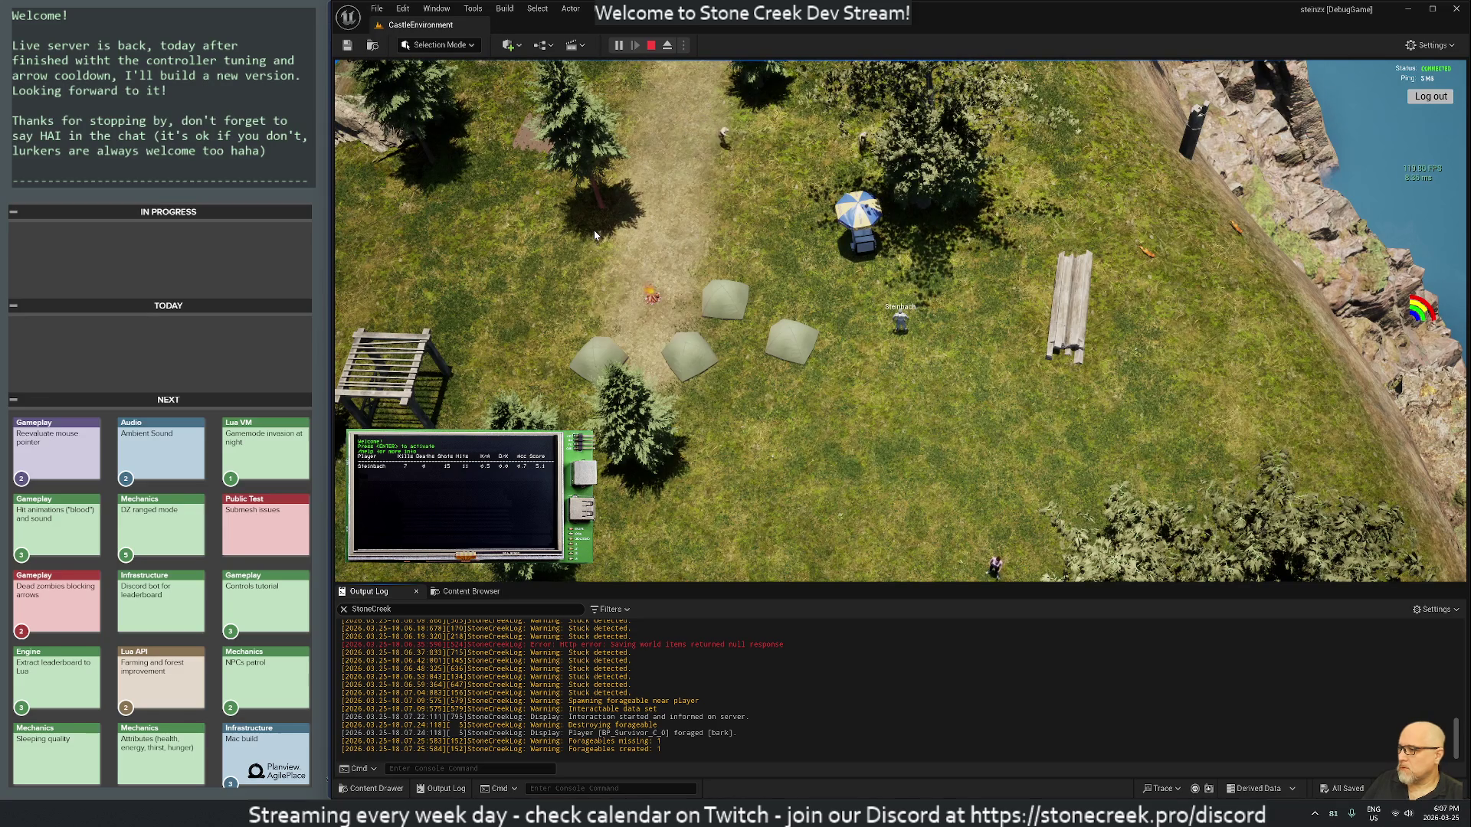
pyautogui.click(651, 45)
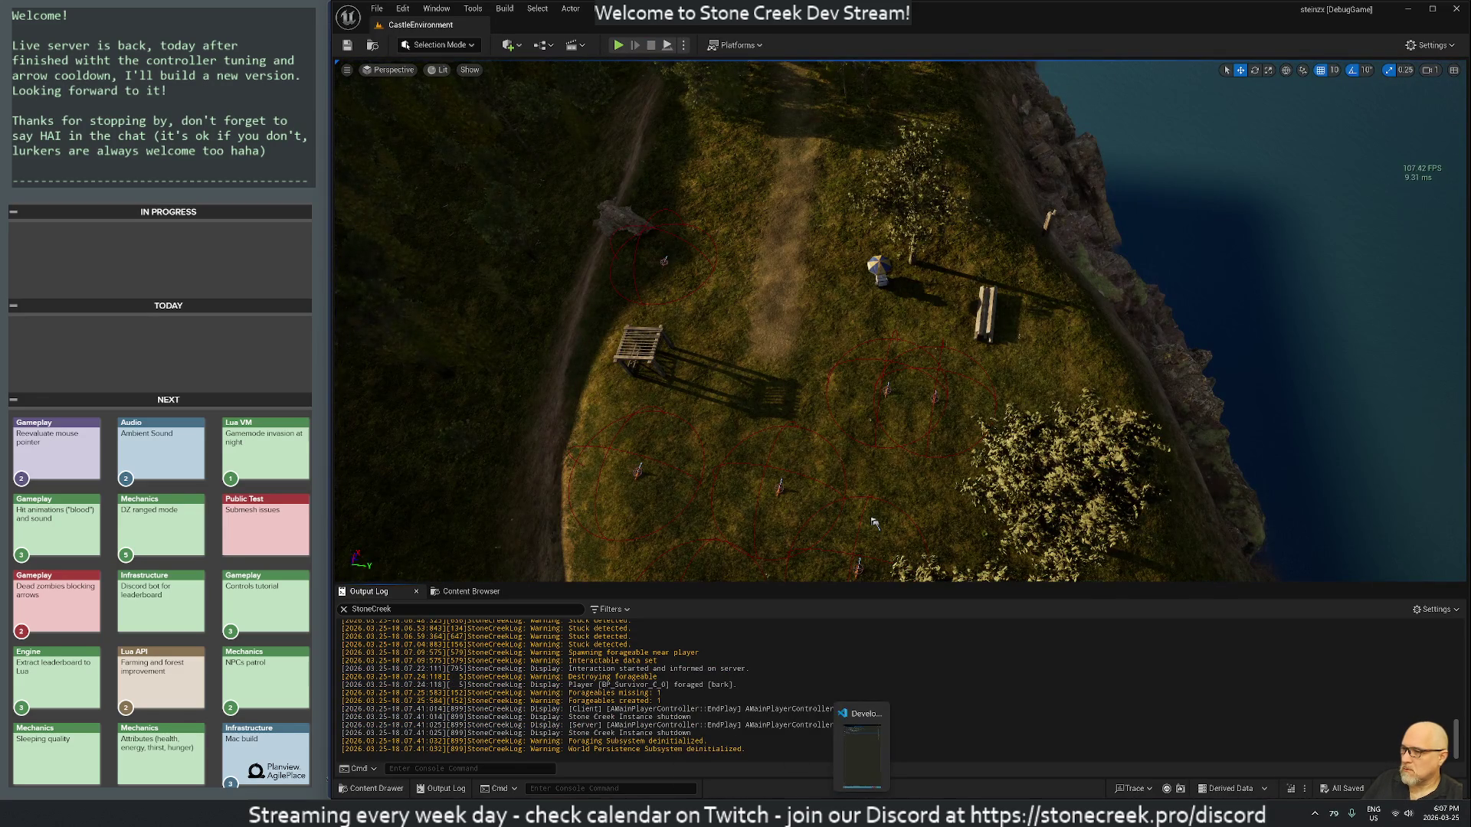
# Step: Switch to Rider, search the project for 'Warning.*Forageables', and open the first match in ForagingSubsystem.cpp
pyautogui.moveTo(760, 814)
pyautogui.click(860, 814)
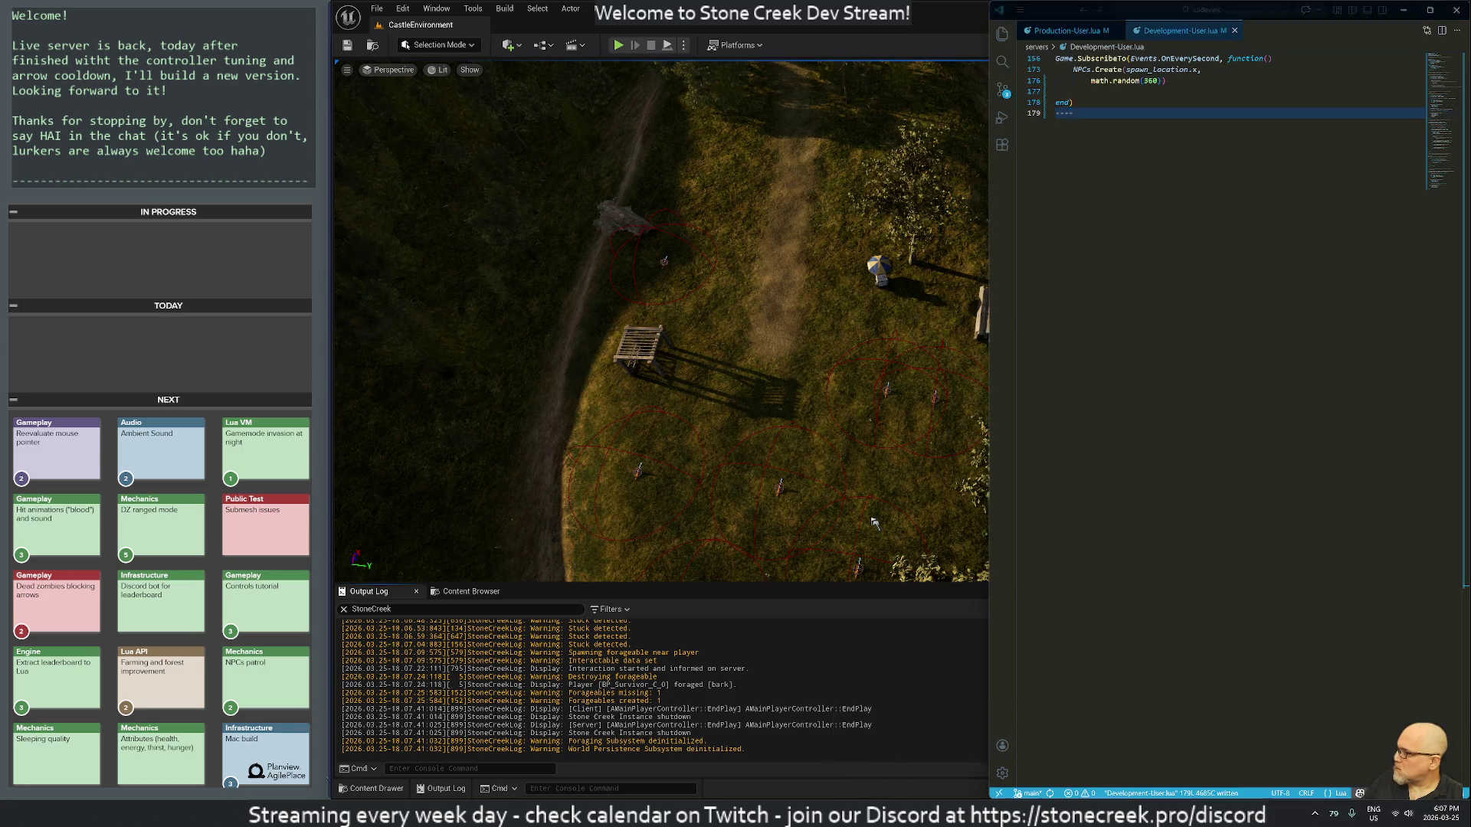
pyautogui.hotkey('alt', 'Tab')
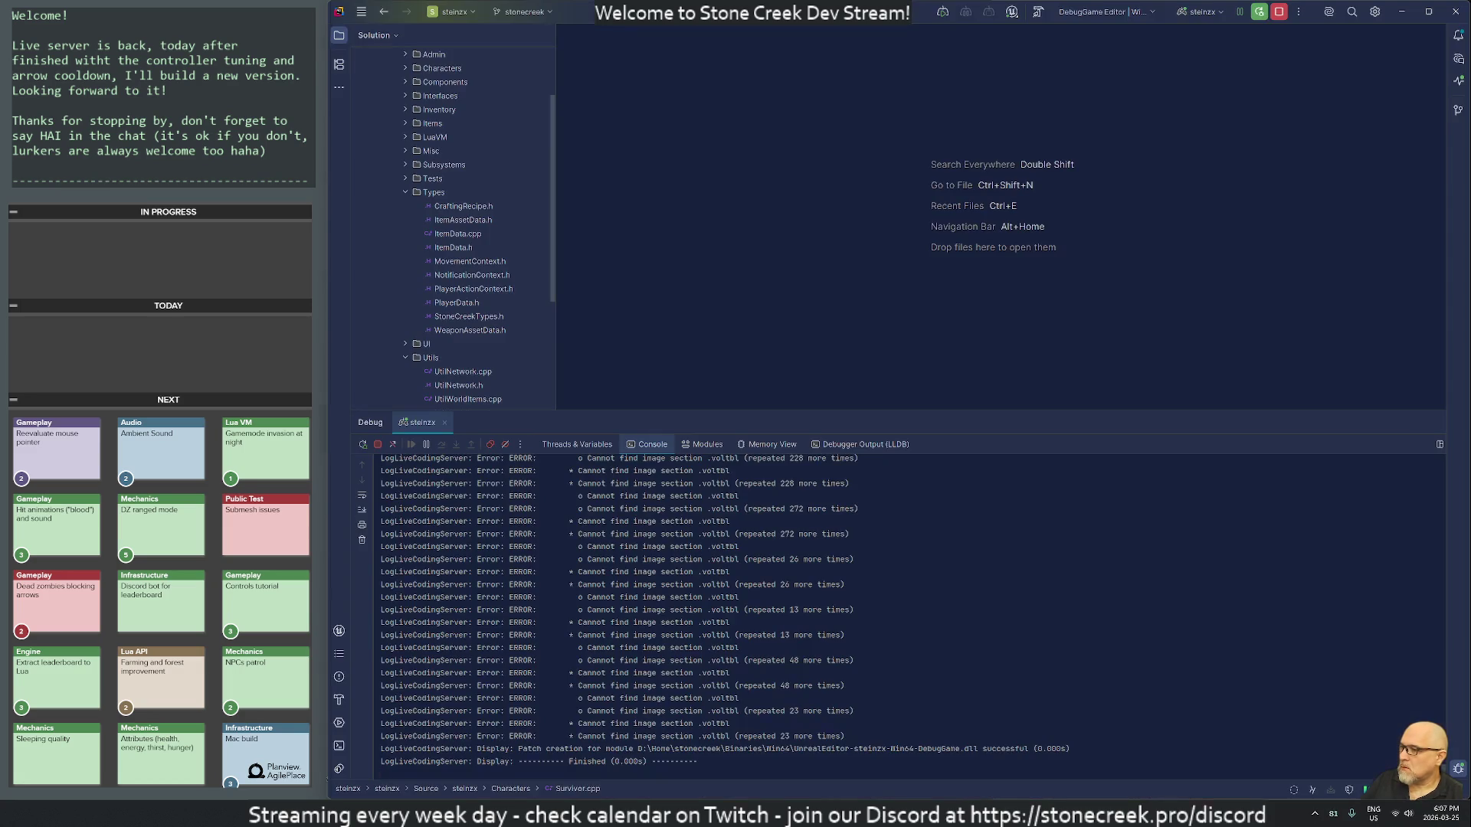
pyautogui.hotkey('ctrl', 'shift', 'f')
pyautogui.write('Forage')
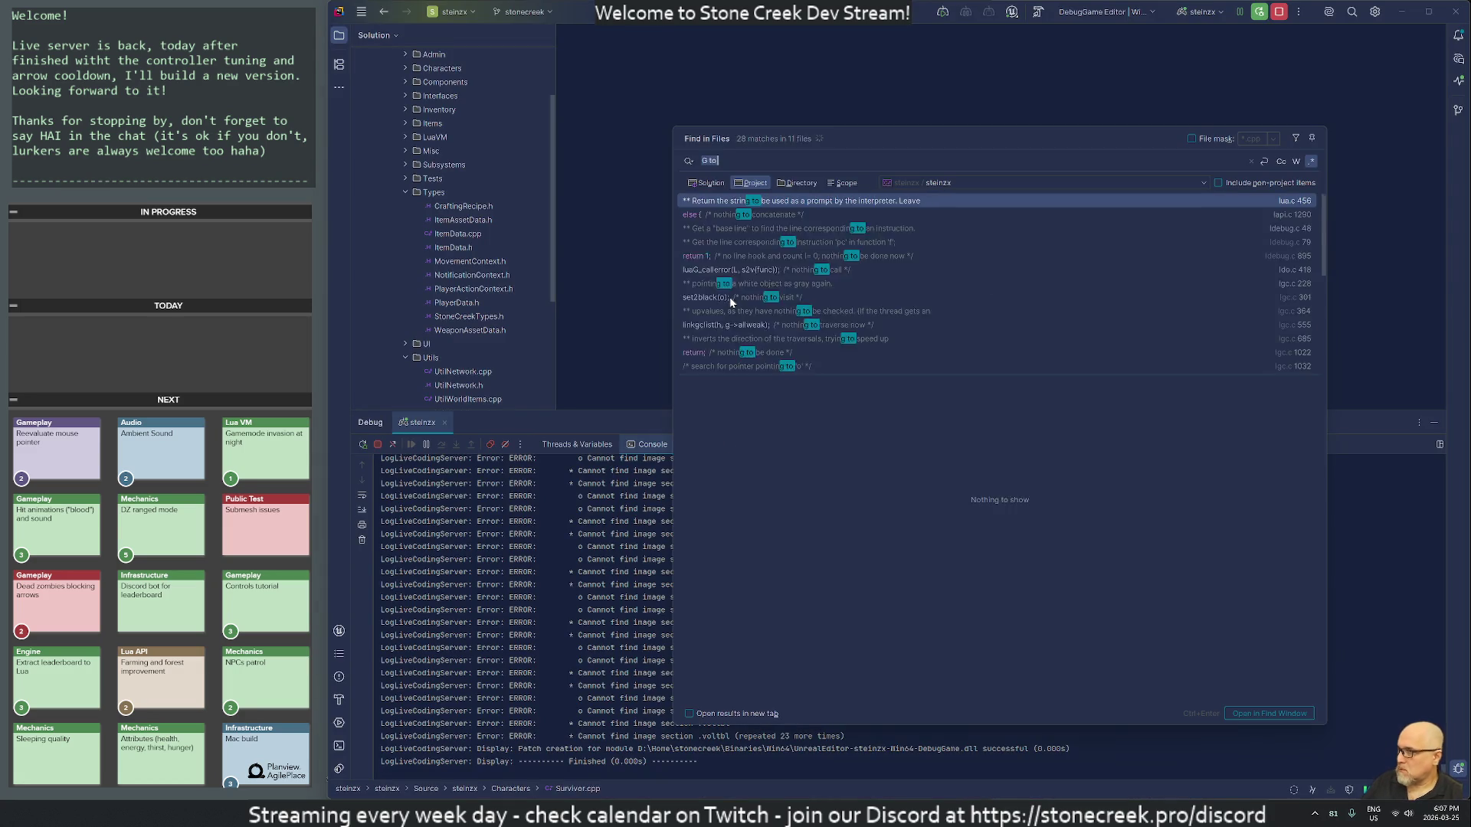
pyautogui.write('ables')
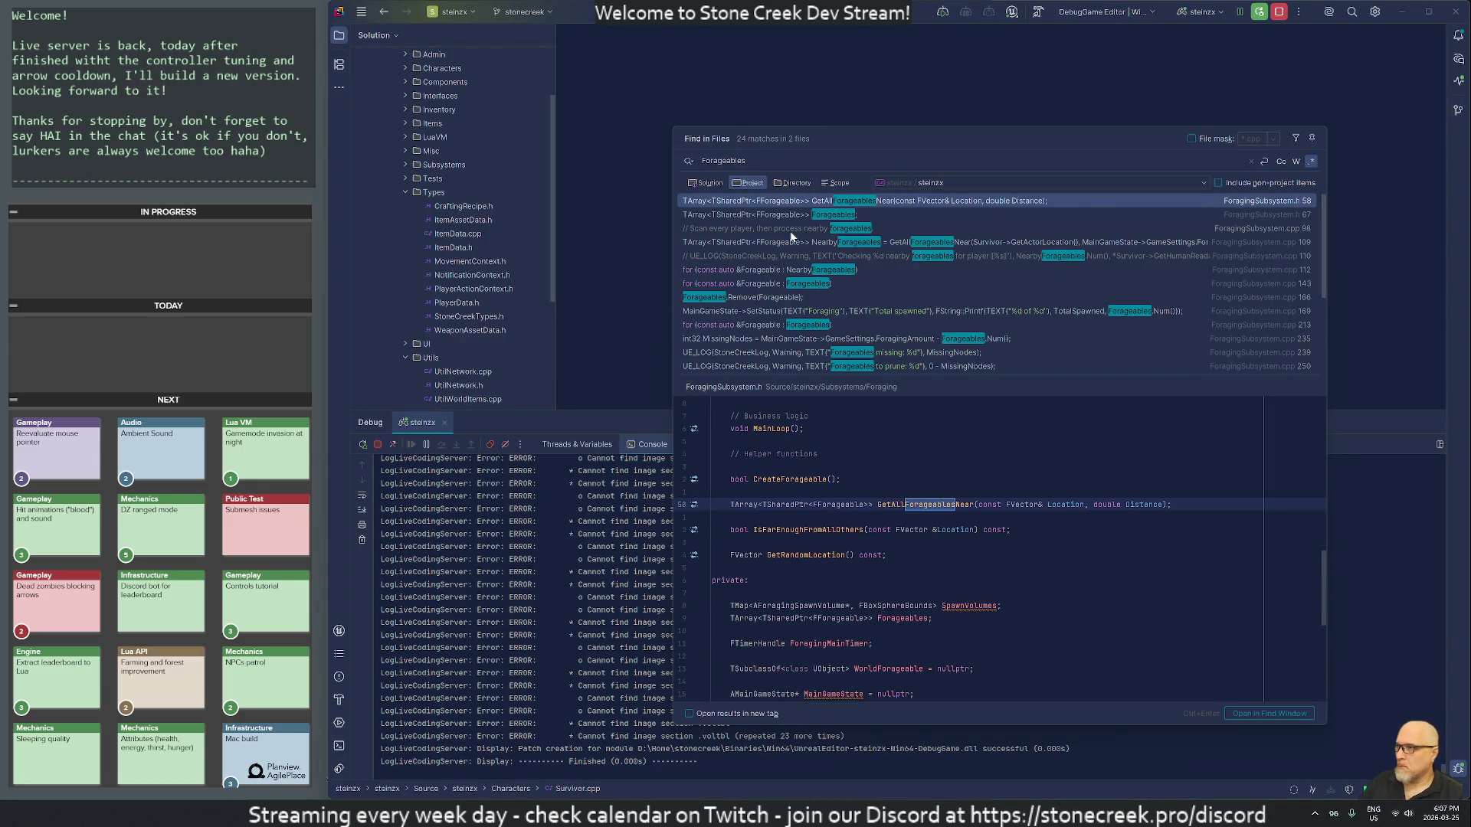
pyautogui.press('Home')
pyautogui.write('Wamu')
pyautogui.write('ing.*')
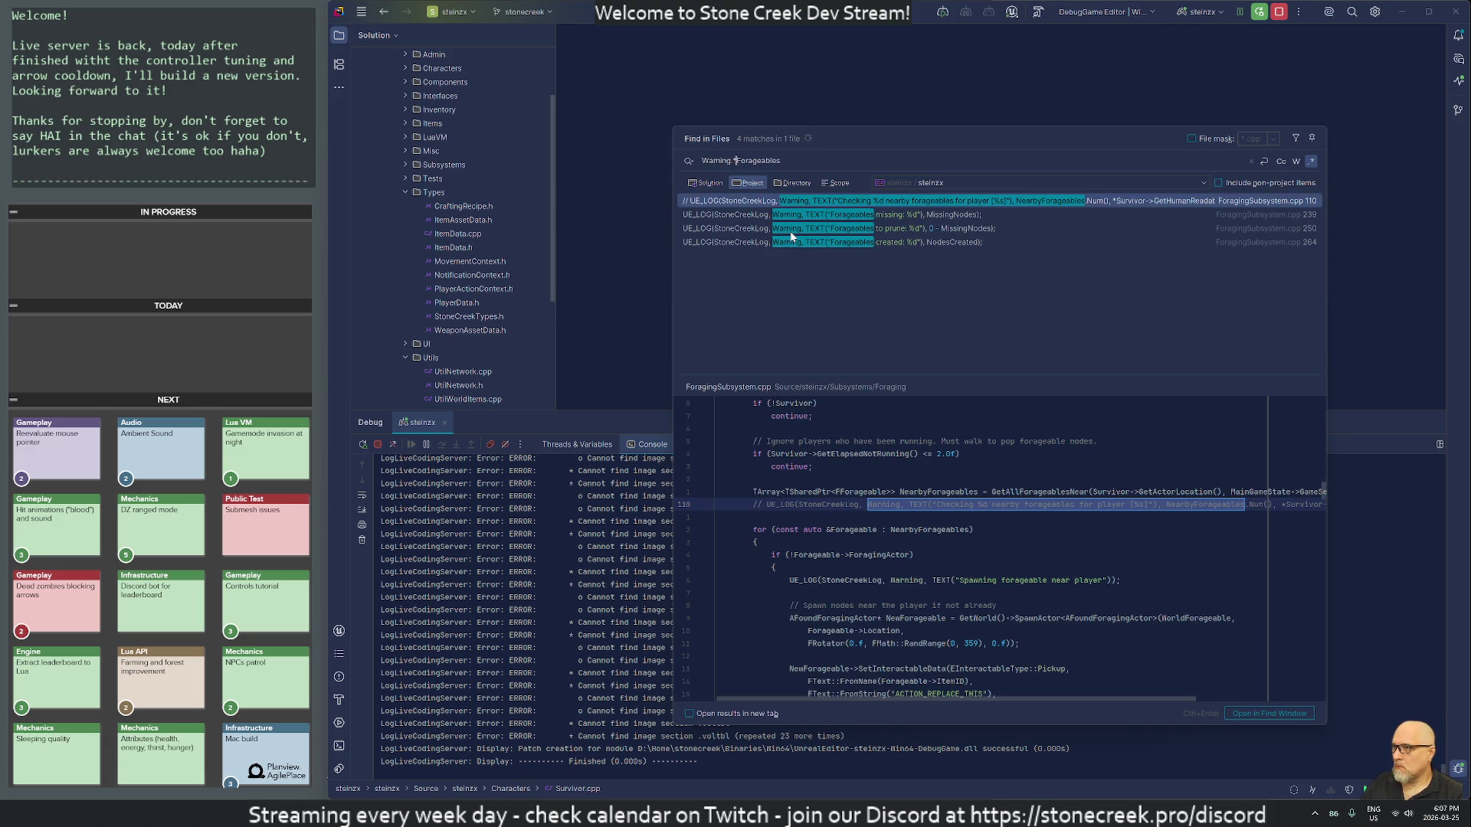
pyautogui.press('Return')
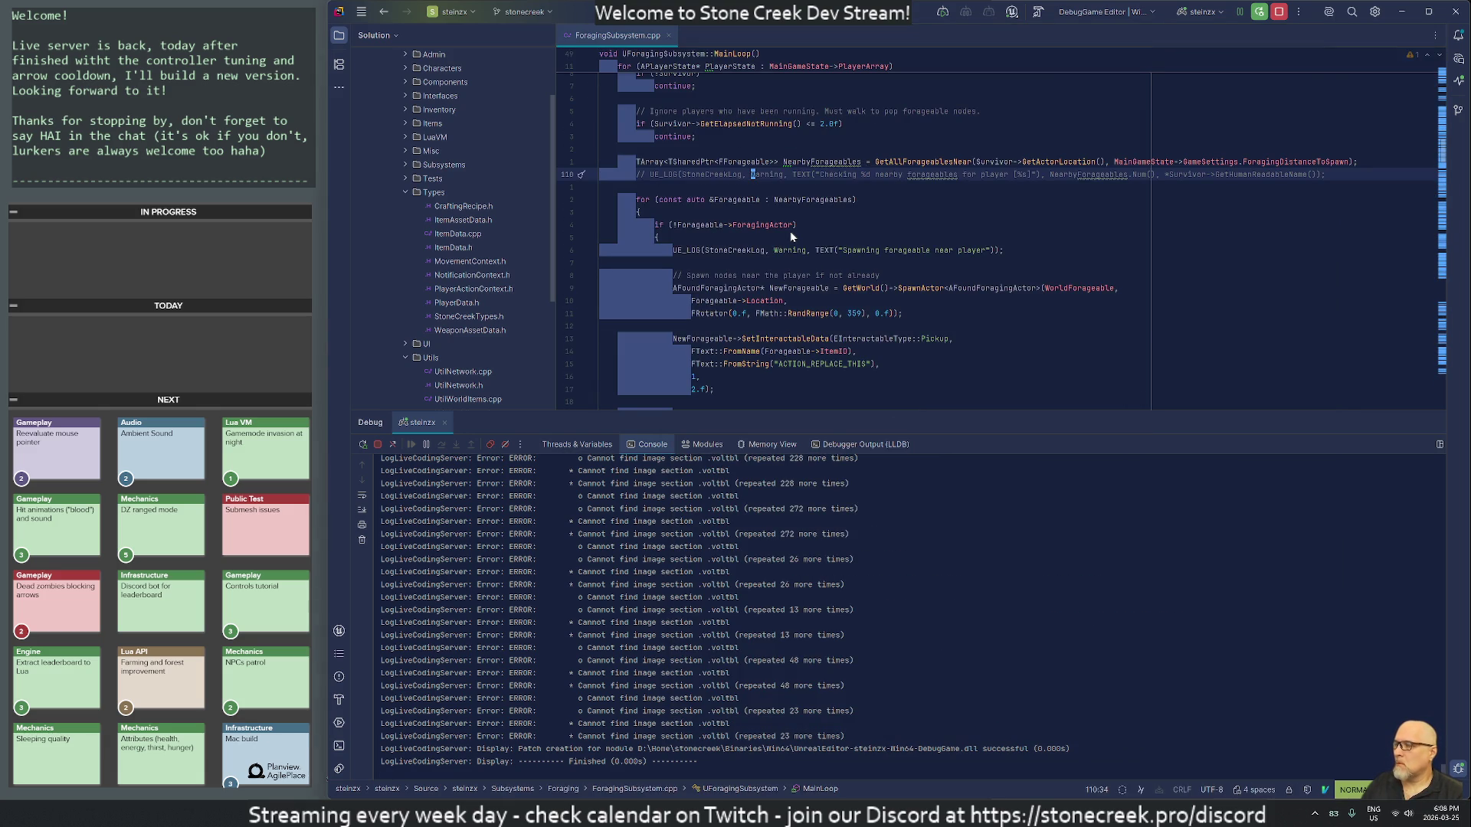
# Step: Search the file for 'warning.*foragea' and change the line 116 log level to Verbose
pyautogui.press('0')
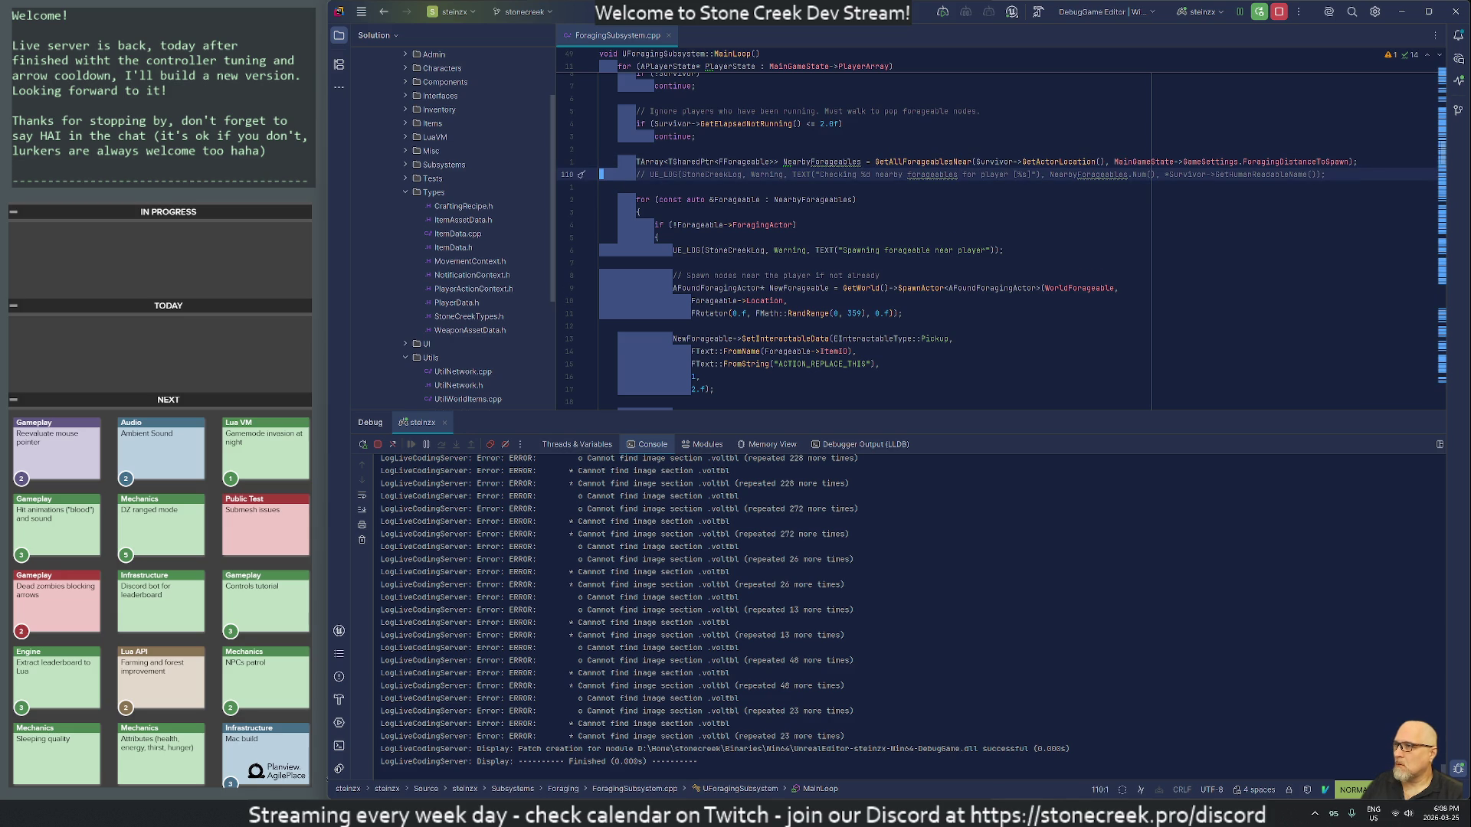
pyautogui.press('/')
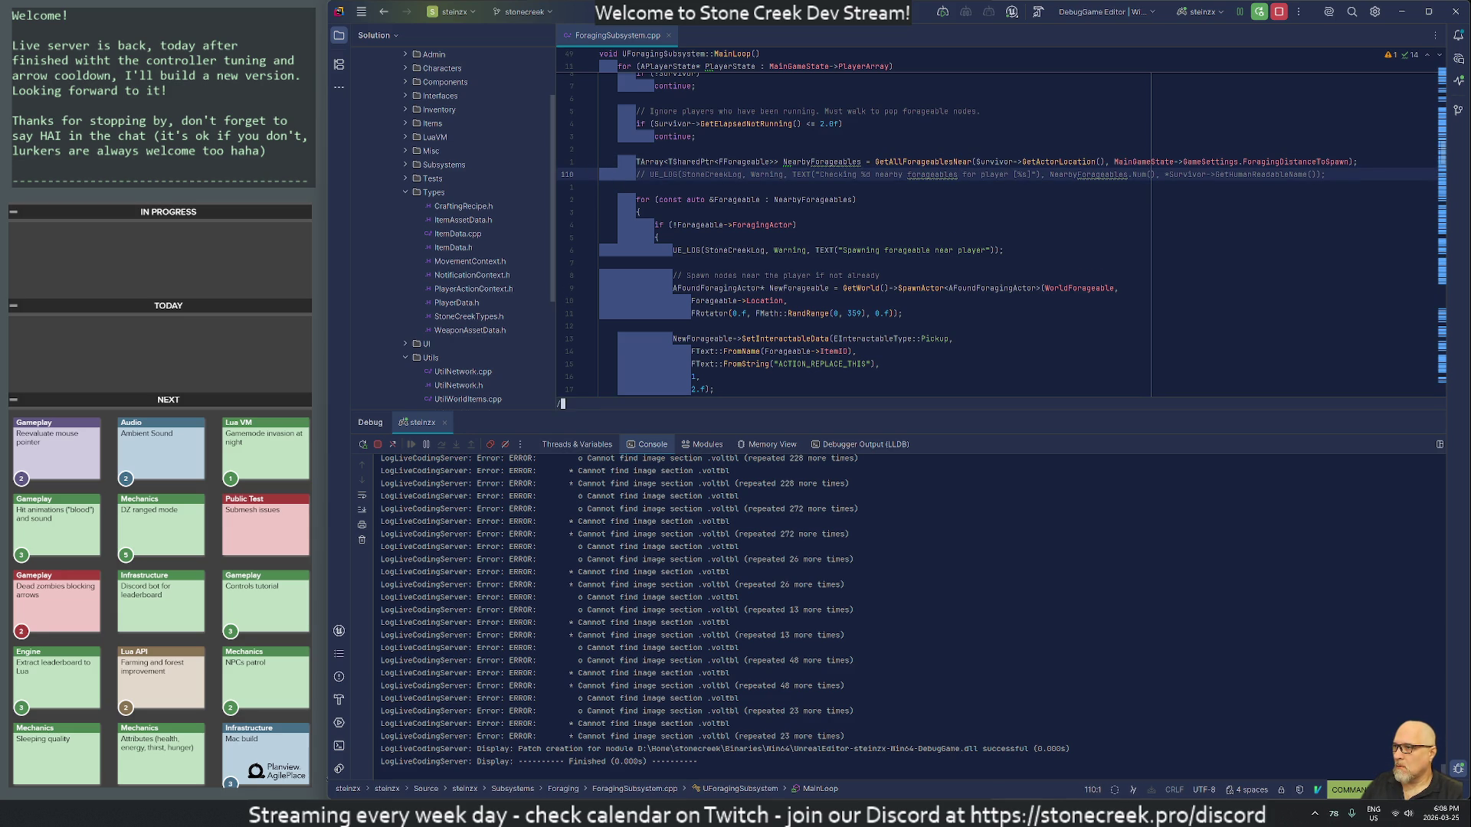
pyautogui.write('warning.*forag')
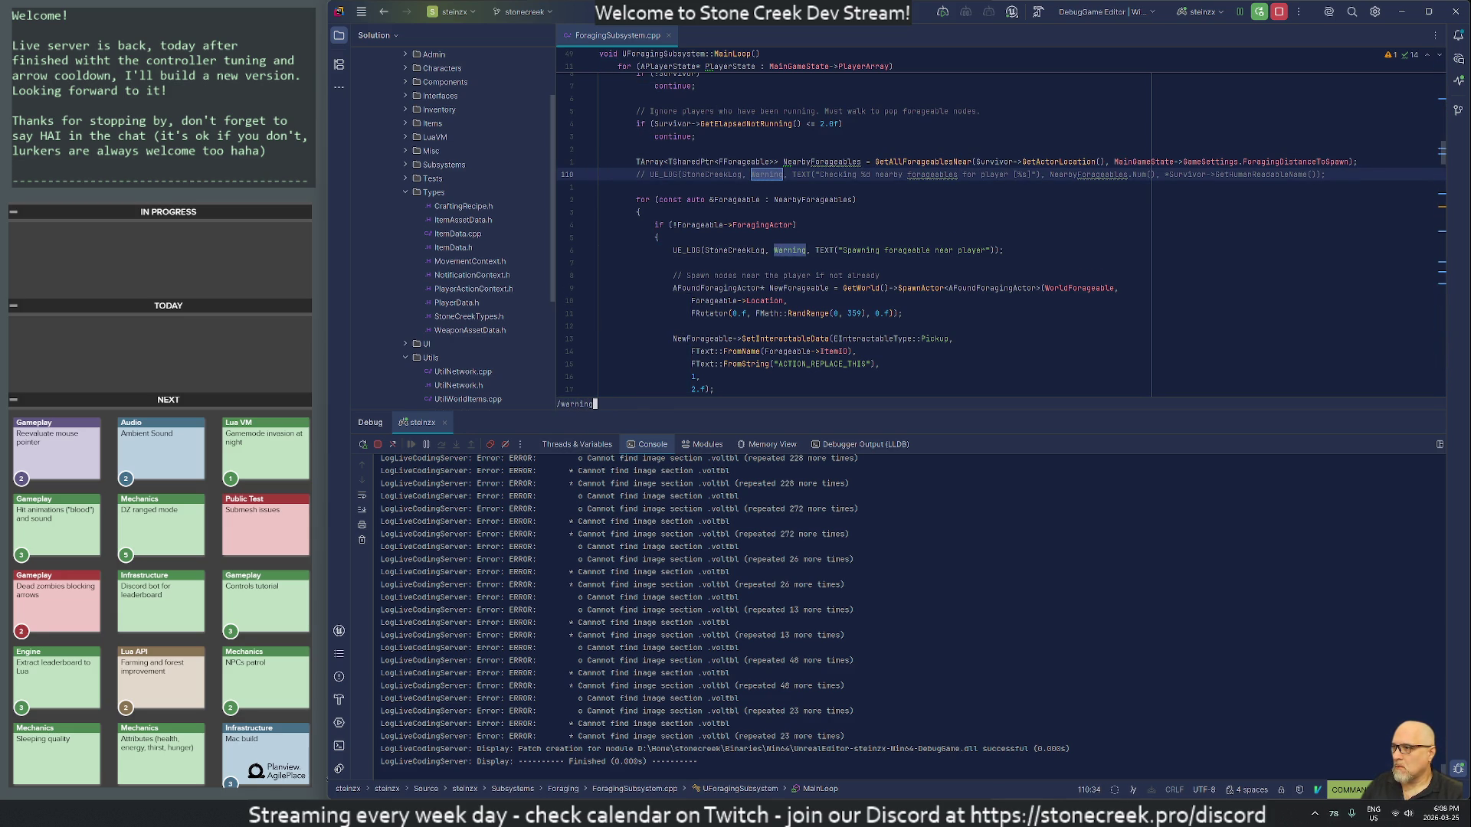
pyautogui.write('ea')
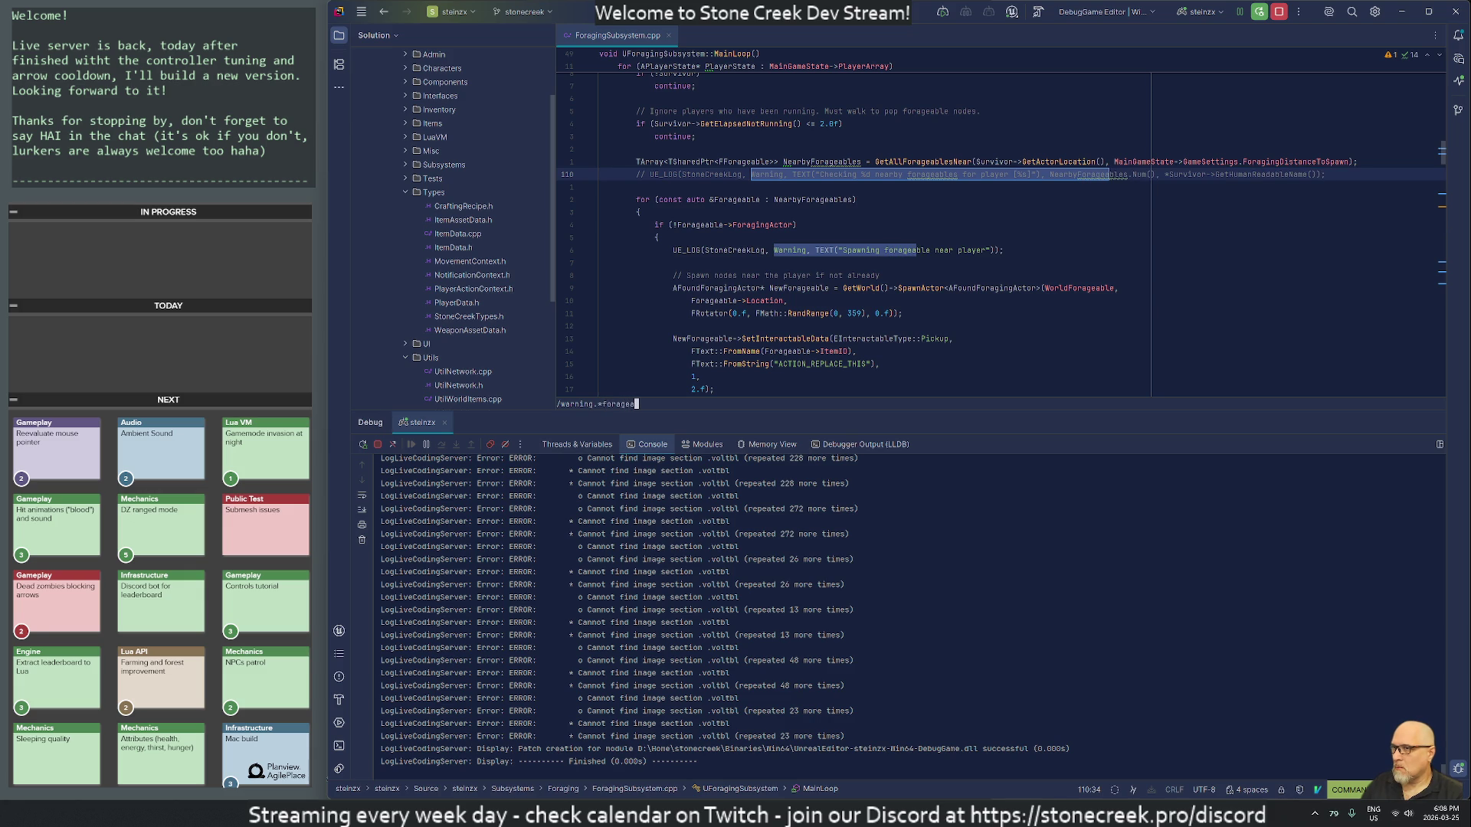
pyautogui.press('Return')
pyautogui.press('n')
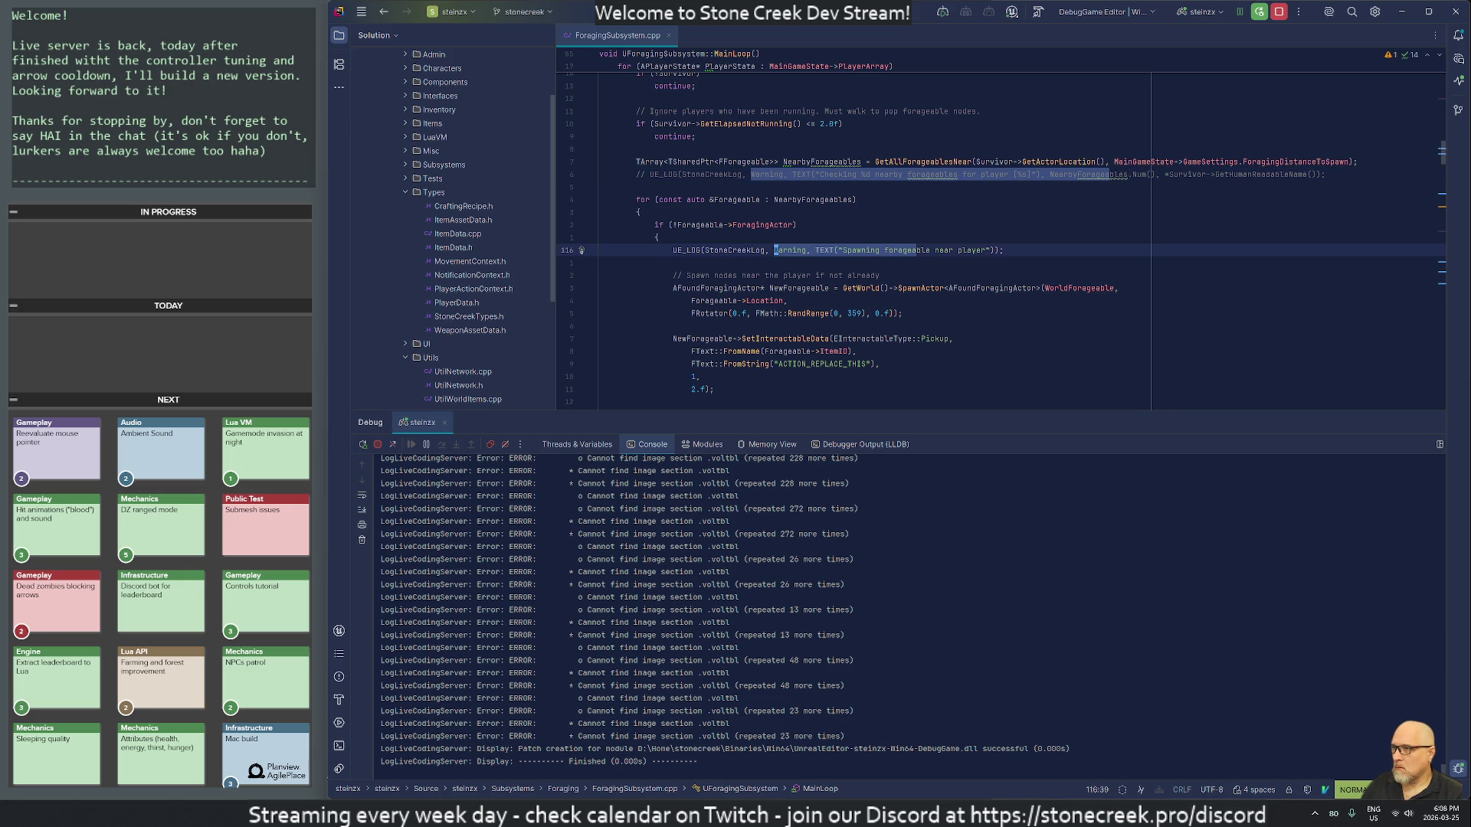
pyautogui.write('dc')
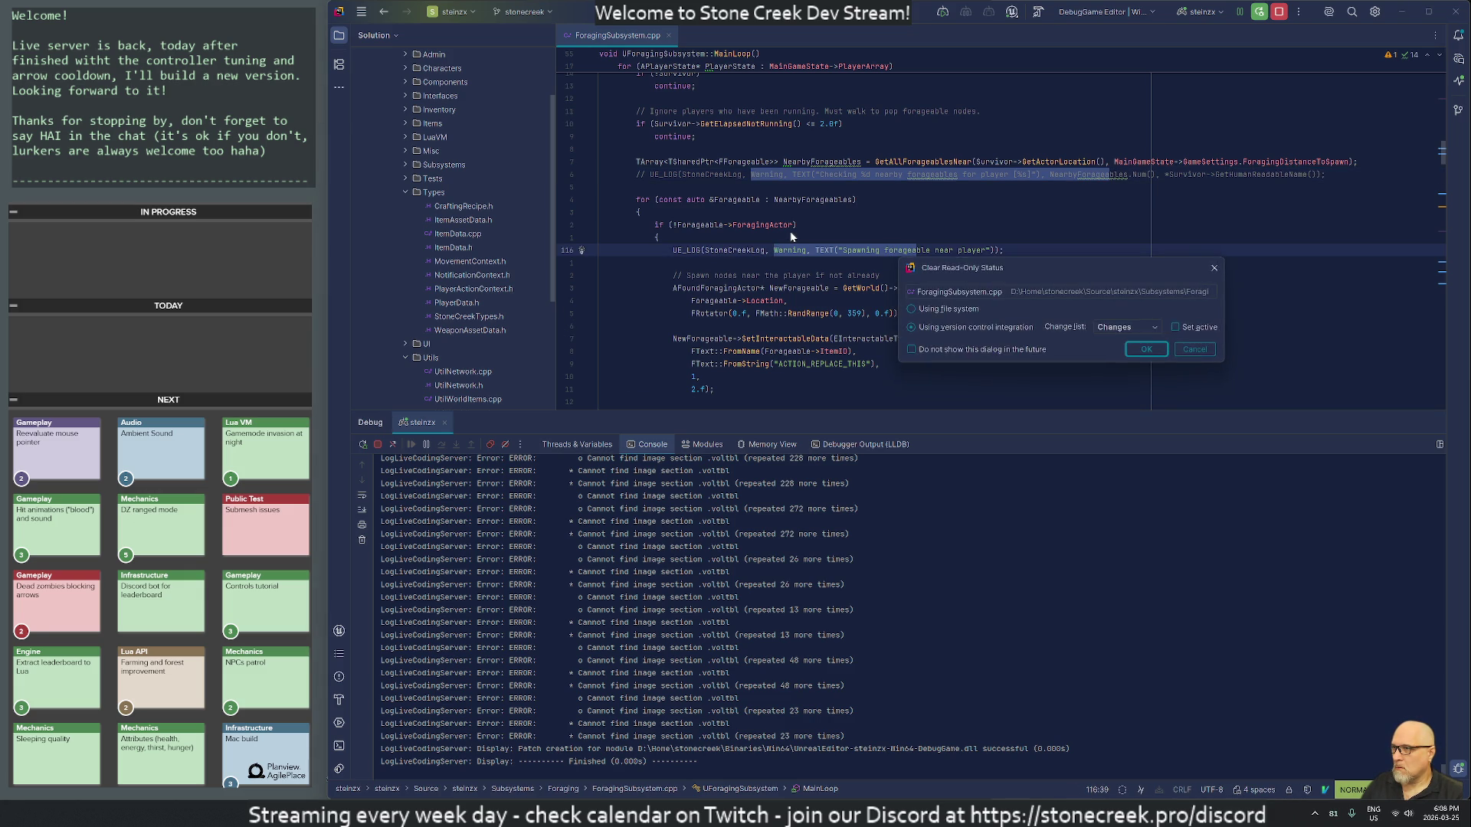
pyautogui.write('wDis')
pyautogui.press('BackSpace')
pyautogui.press('BackSpace')
pyautogui.press('BackSpace')
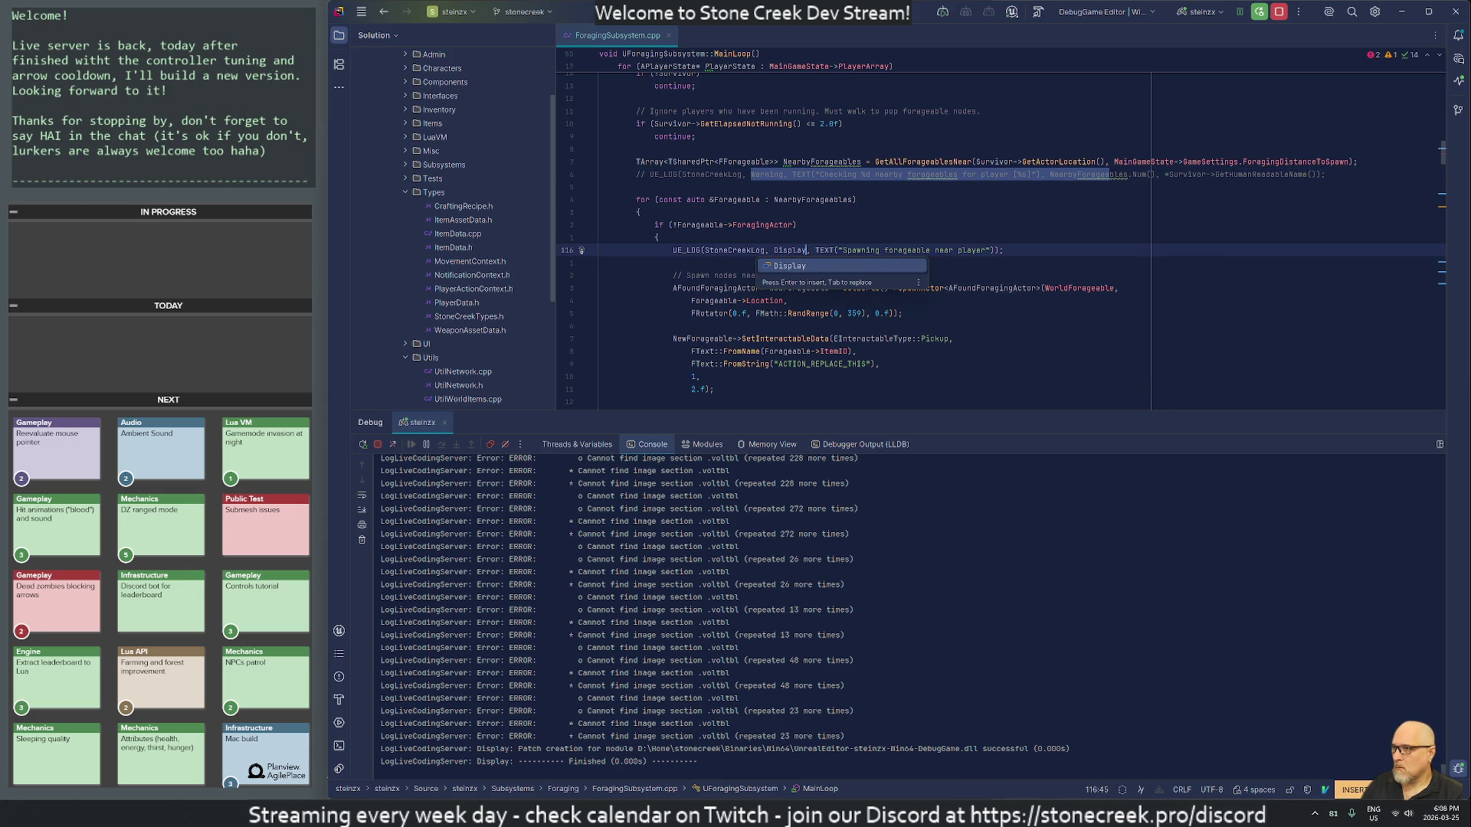
pyautogui.write('Verbose')
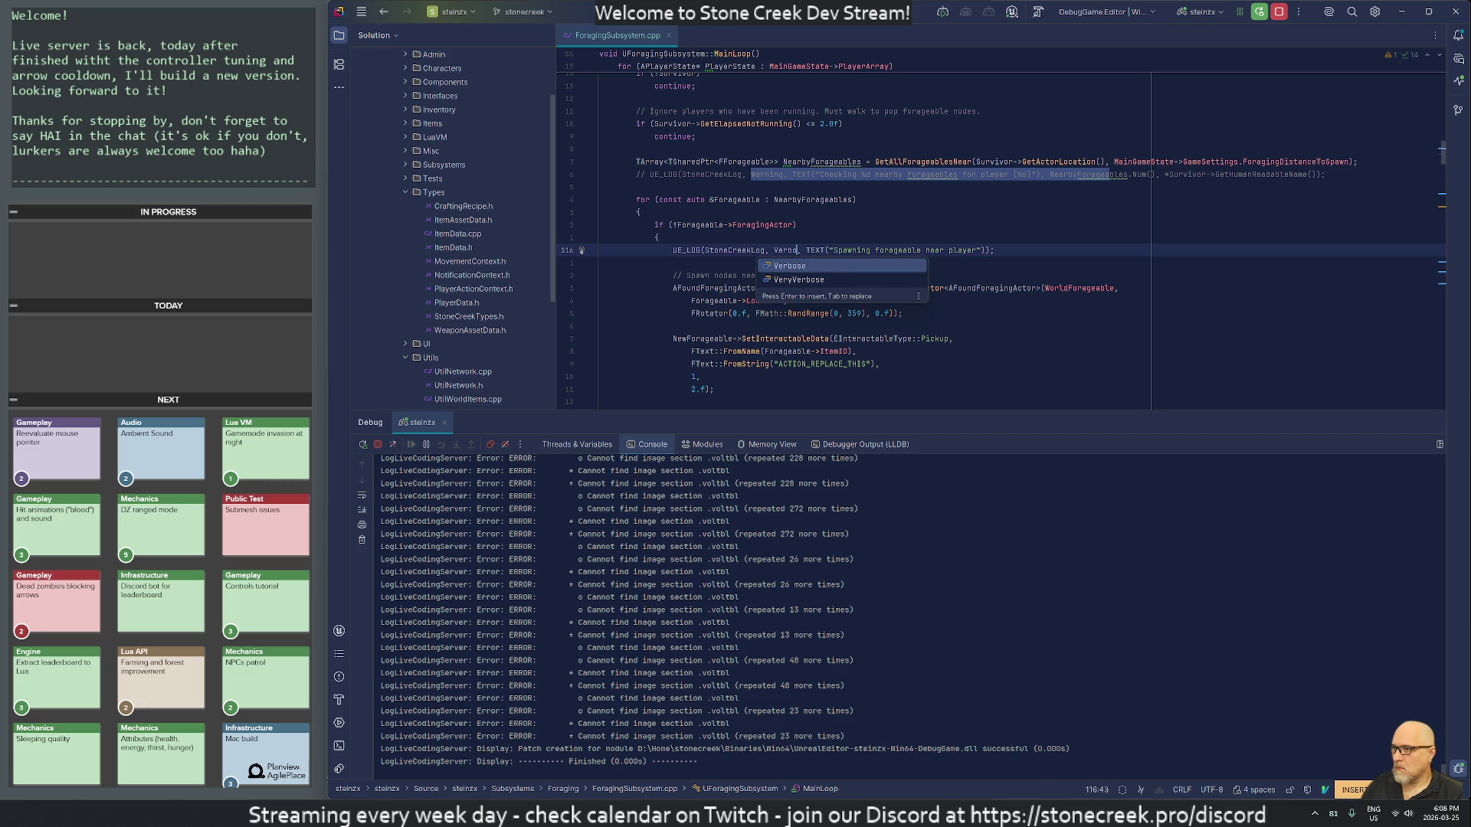
pyautogui.press('Escape')
# Step: Change the next forageable log, on line 161, from Warning to VeryVerbose
pyautogui.press('n')
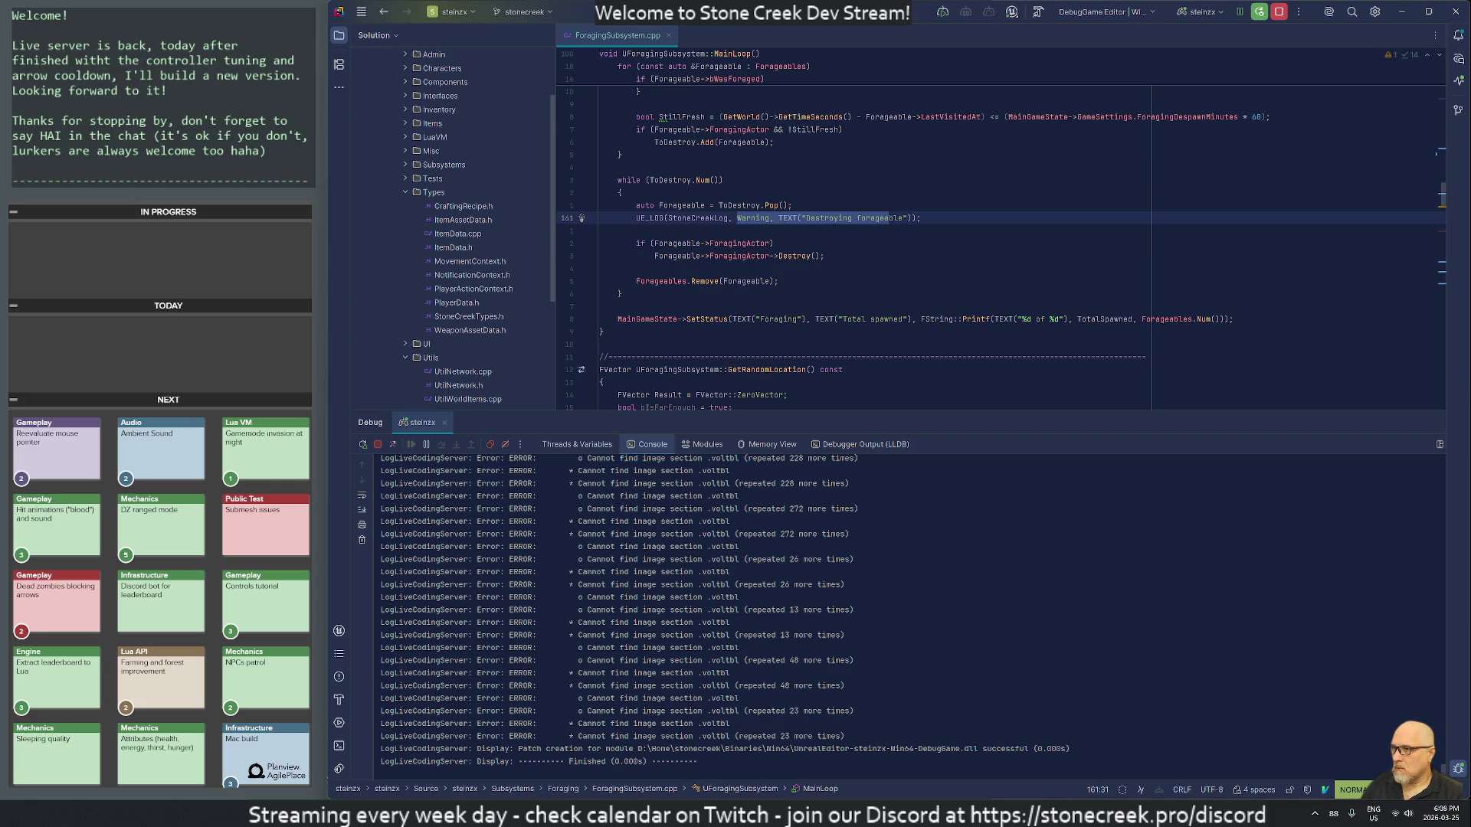
pyautogui.press('c')
pyautogui.press('w')
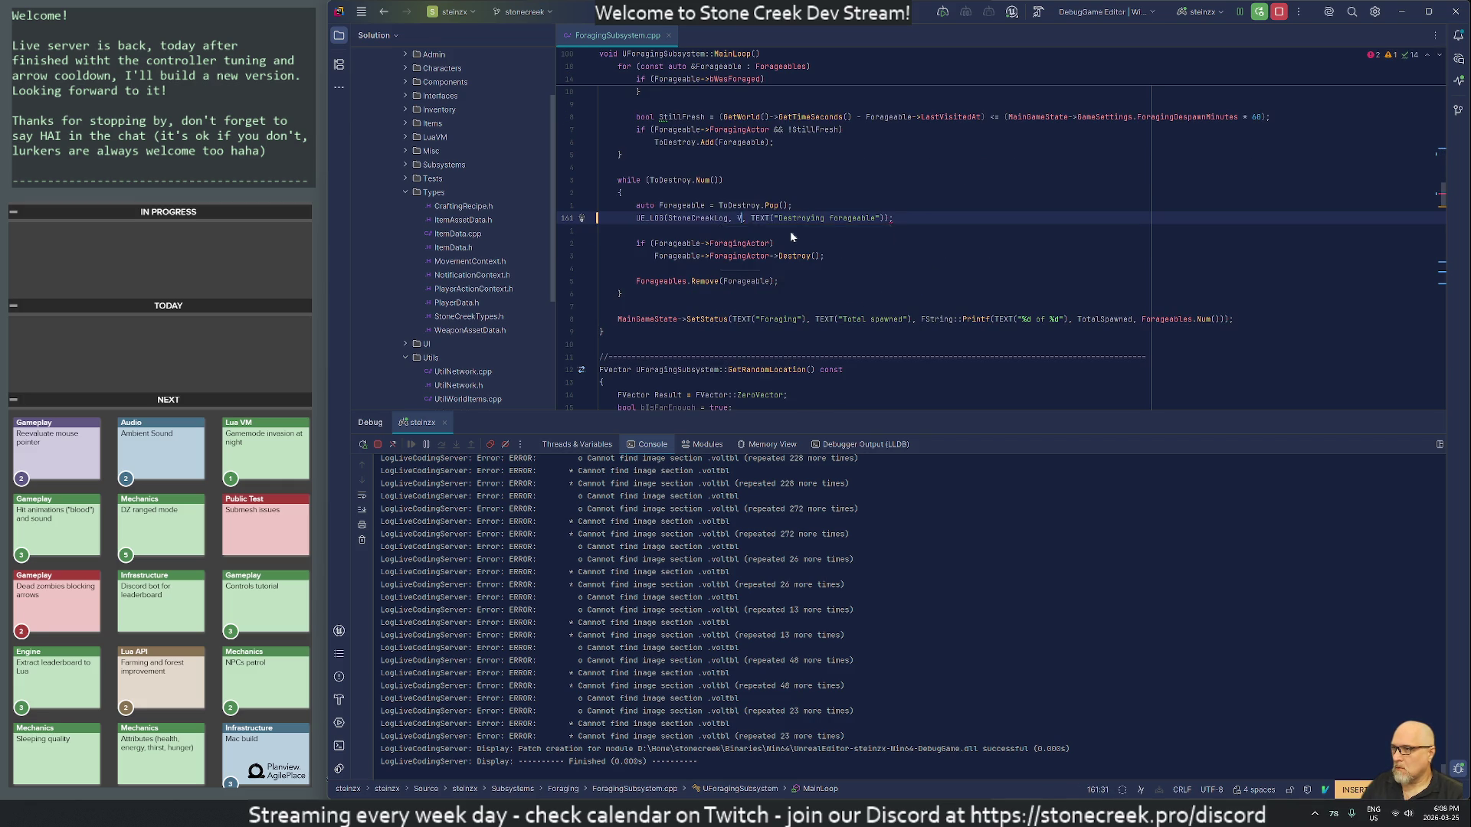
pyautogui.write('Very')
pyautogui.press('Return')
pyautogui.press('Escape')
# Step: Change the Warning logs on lines 239, 250 and 264 to Display
pyautogui.press('n')
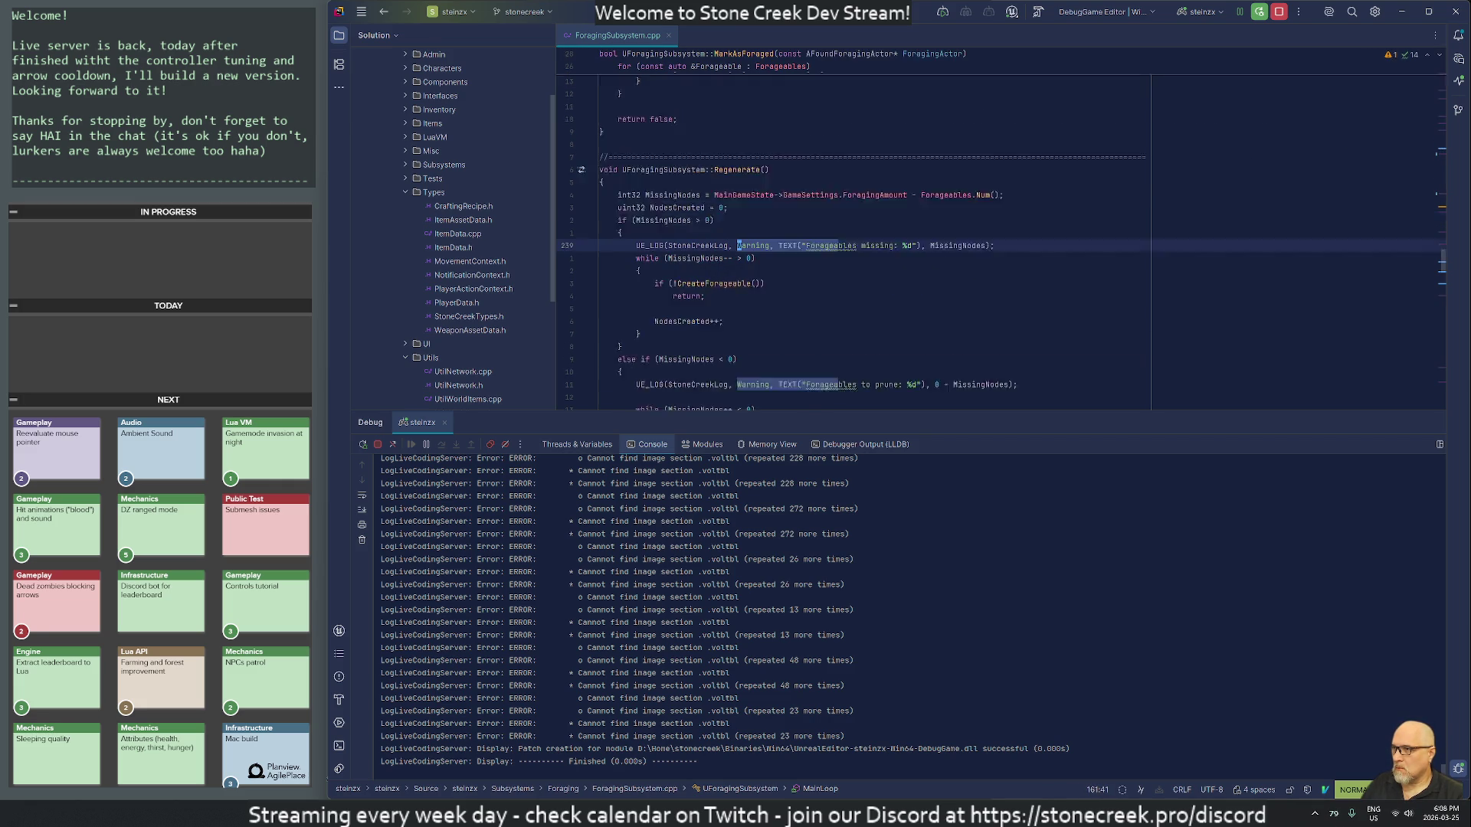
pyautogui.press('d')
pyautogui.press('w')
pyautogui.press('i')
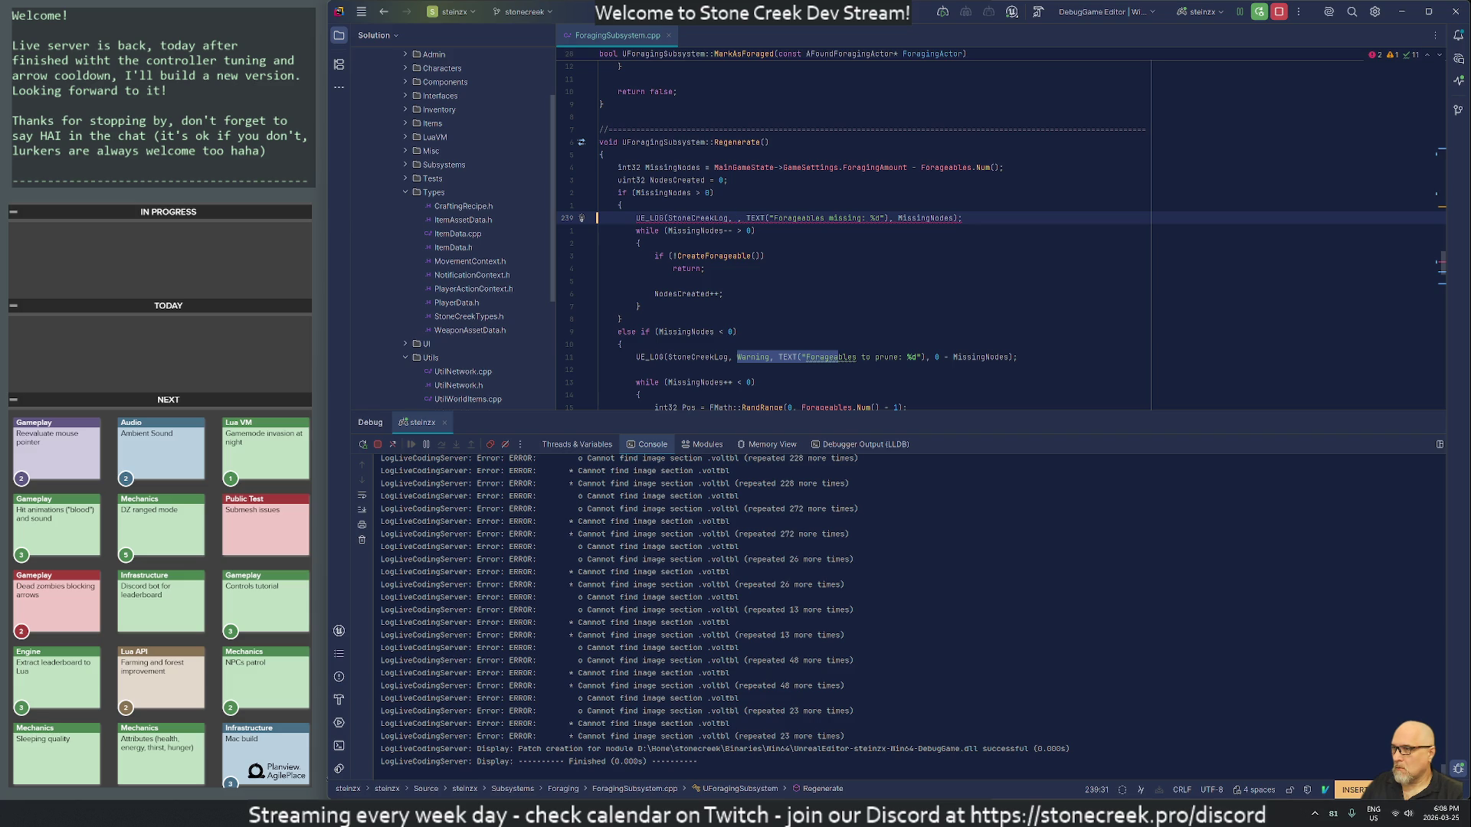
pyautogui.write('Display')
pyautogui.press('Escape')
pyautogui.press('n')
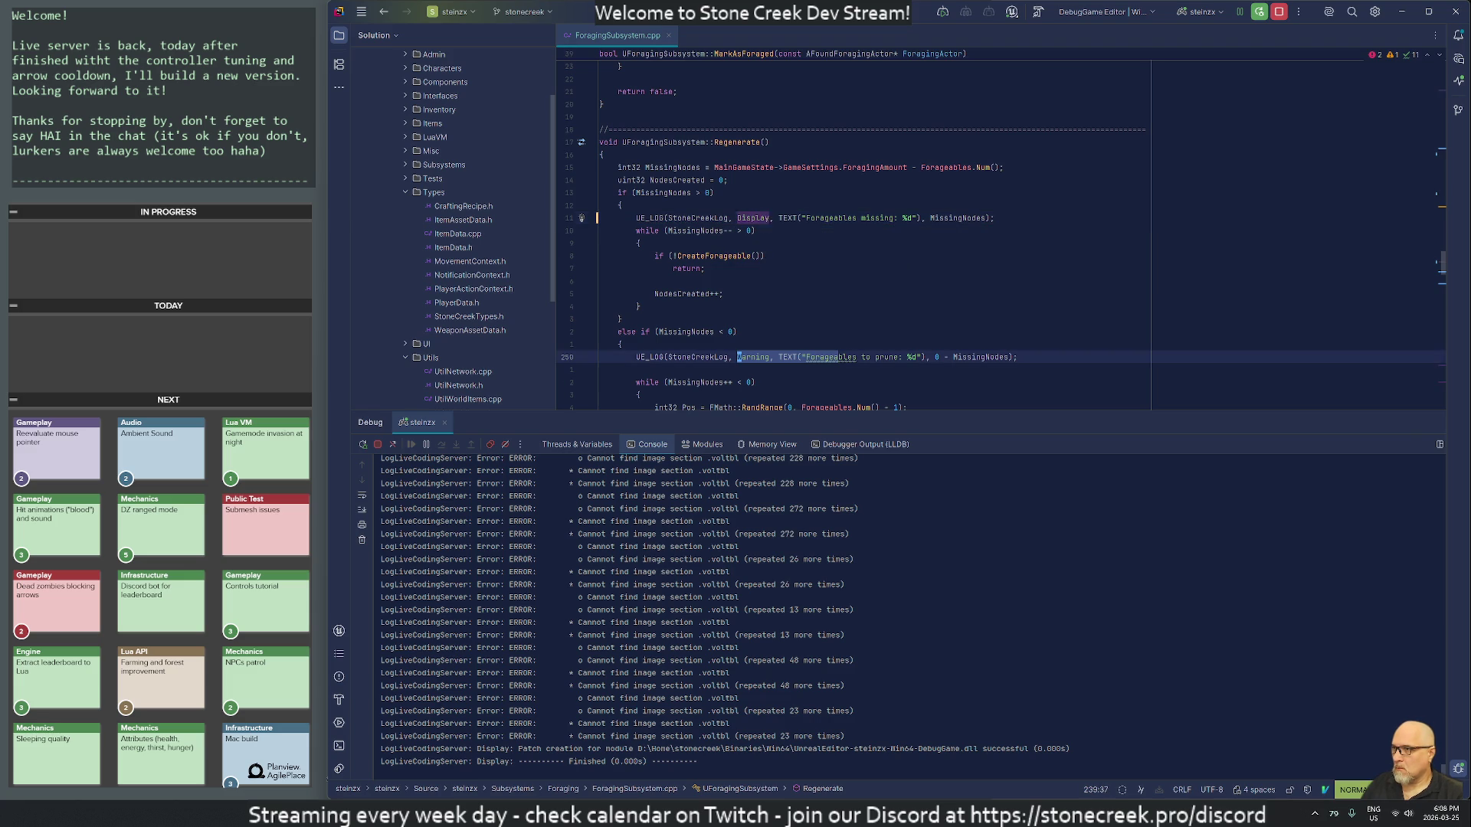
pyautogui.press('.')
pyautogui.press('n')
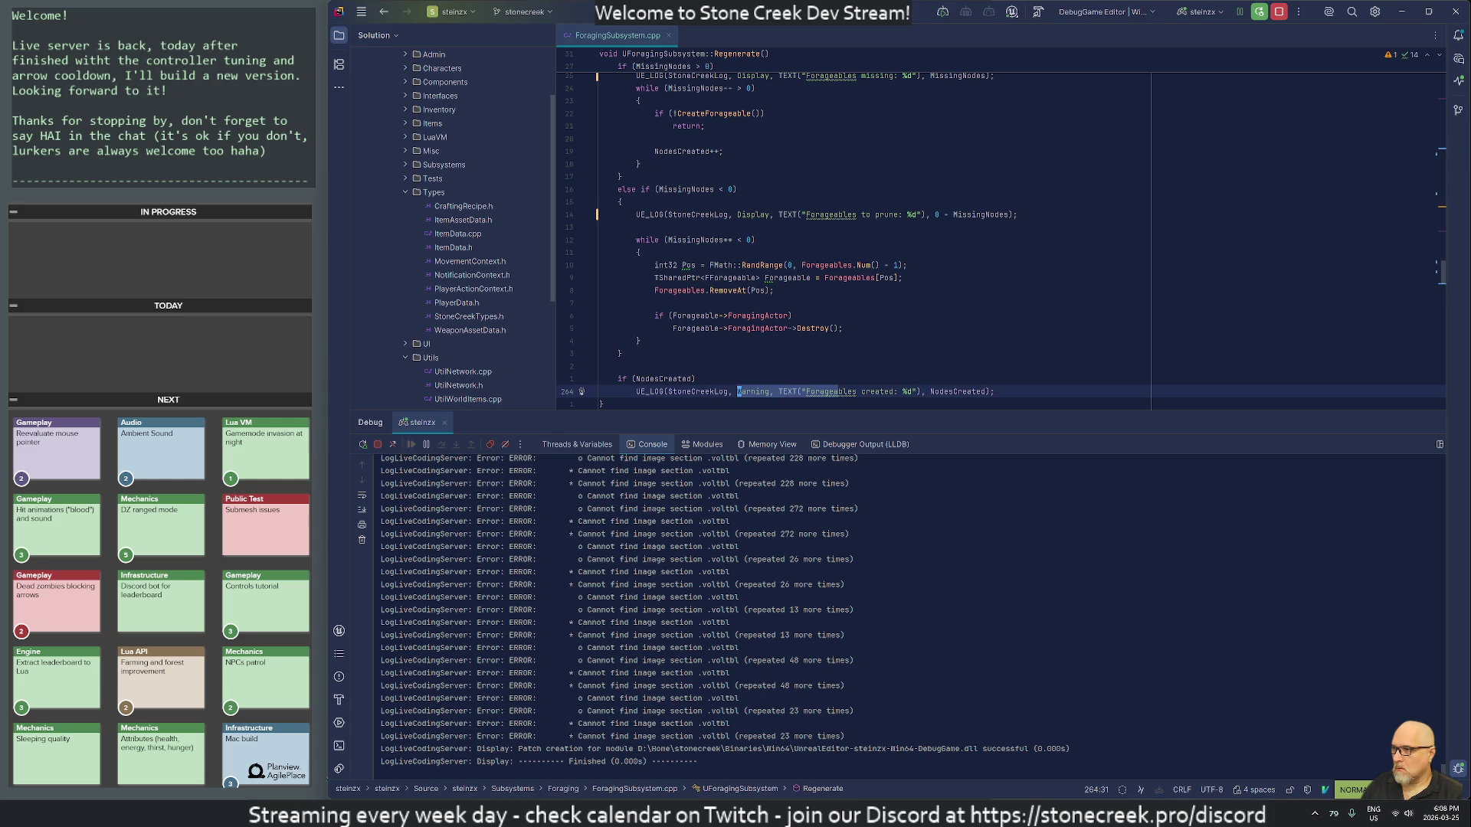
pyautogui.write('cw')
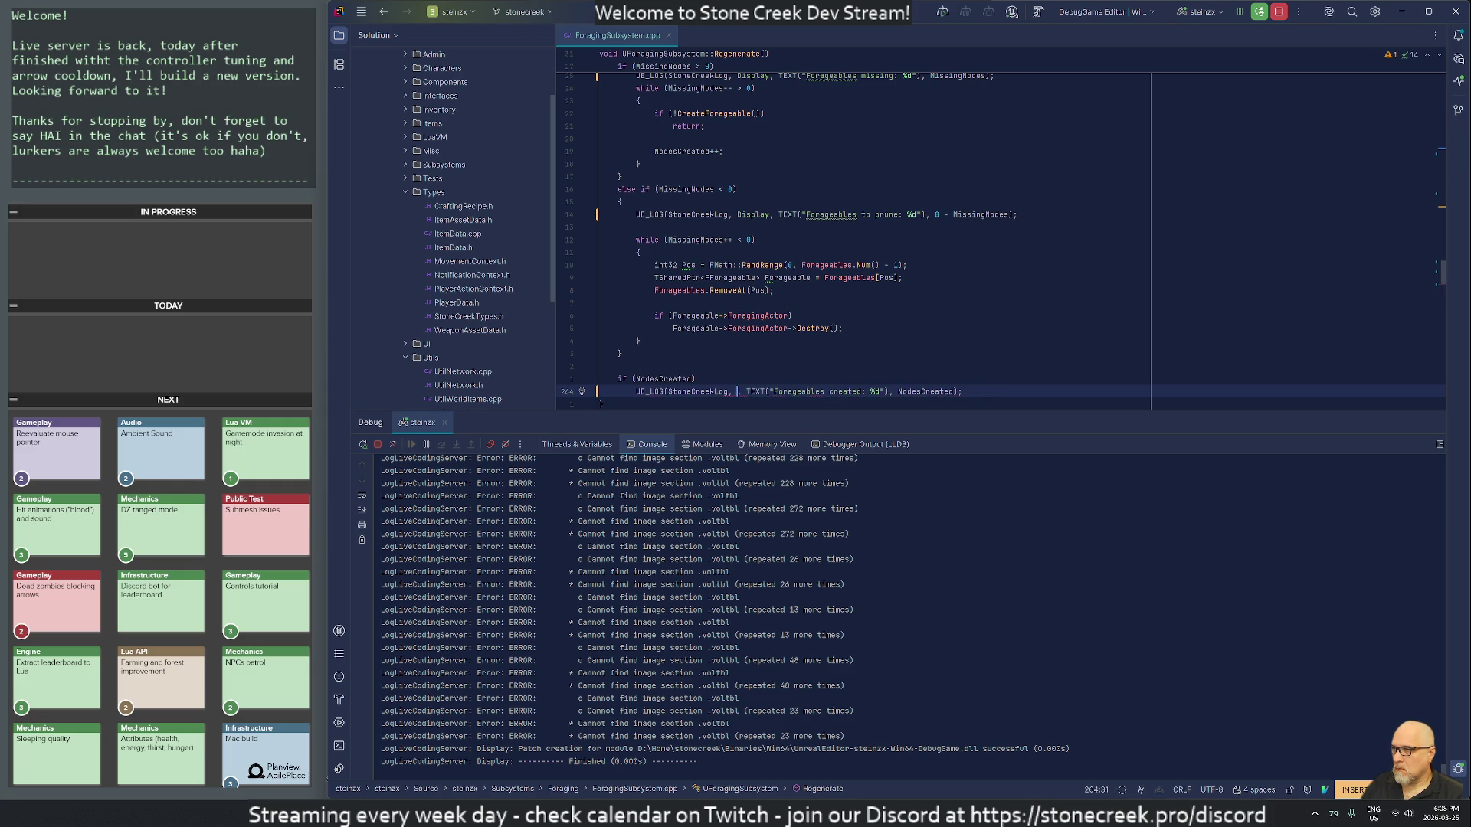
pyautogui.write('Display')
pyautogui.press('Escape')
pyautogui.press('n')
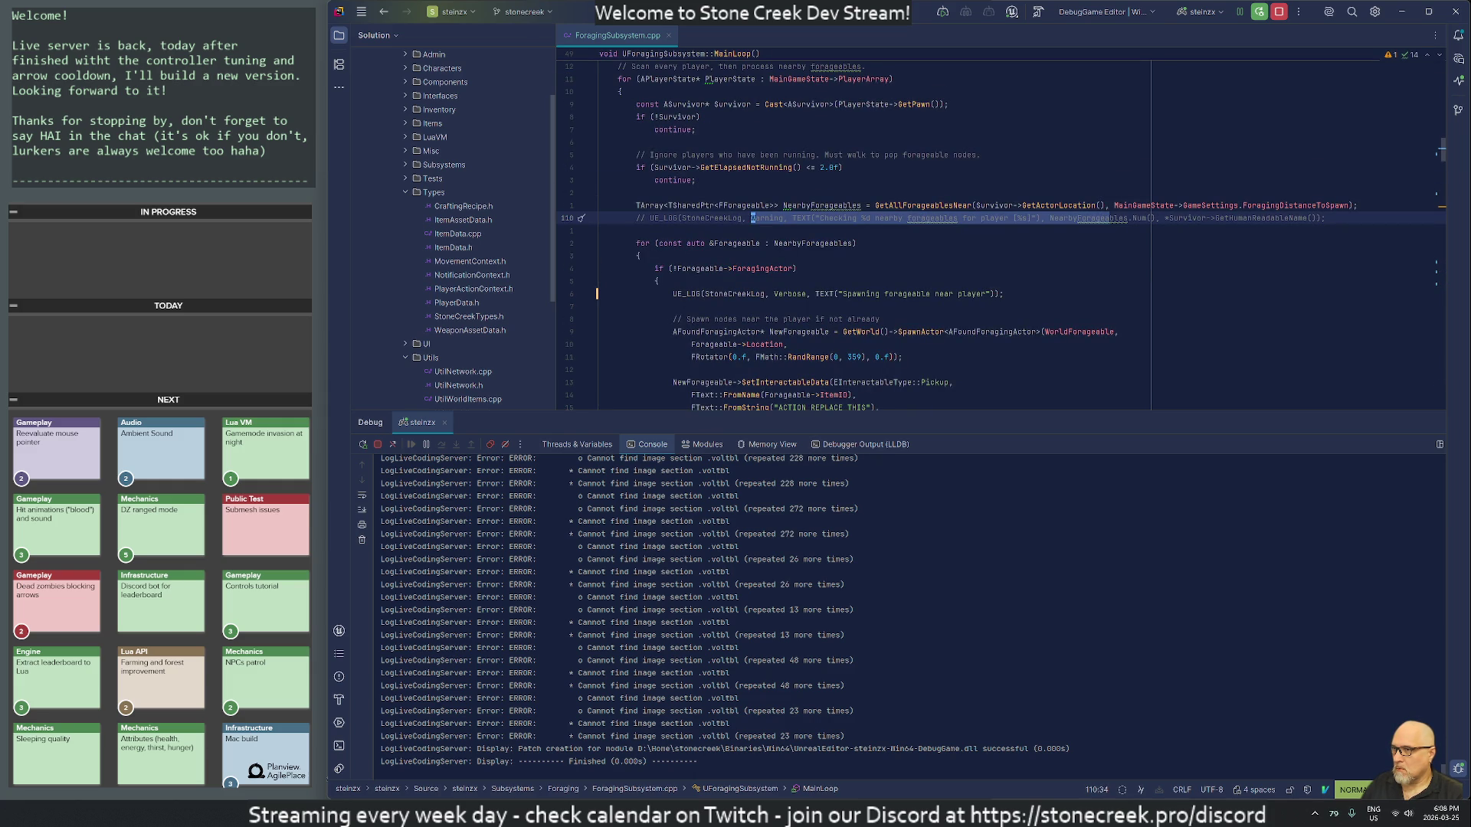
# Step: Hide the Debug tool window and browse down to the loop over Forageables
pyautogui.press('d')
pyautogui.press('d')
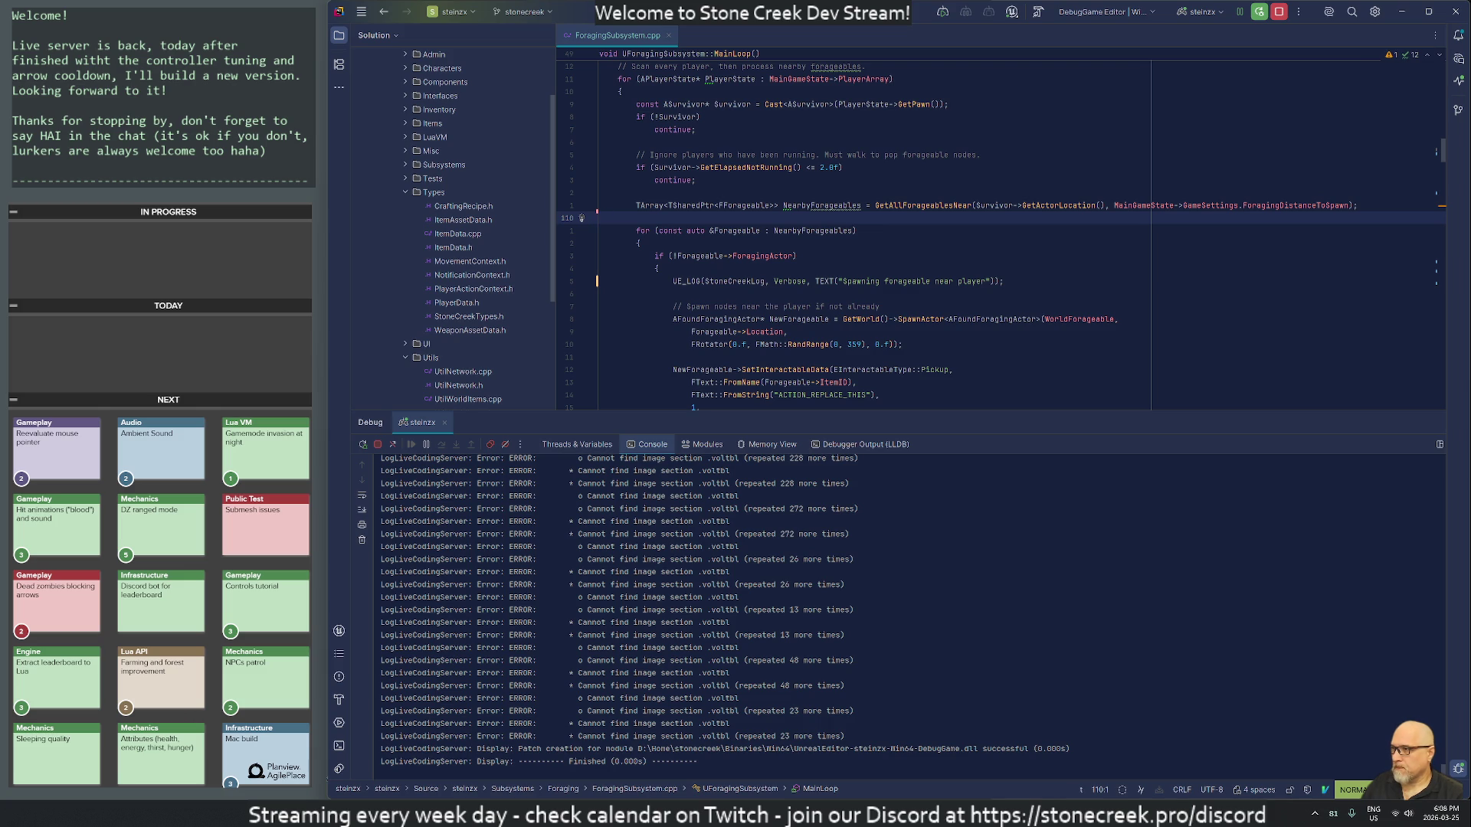
pyautogui.press('j')
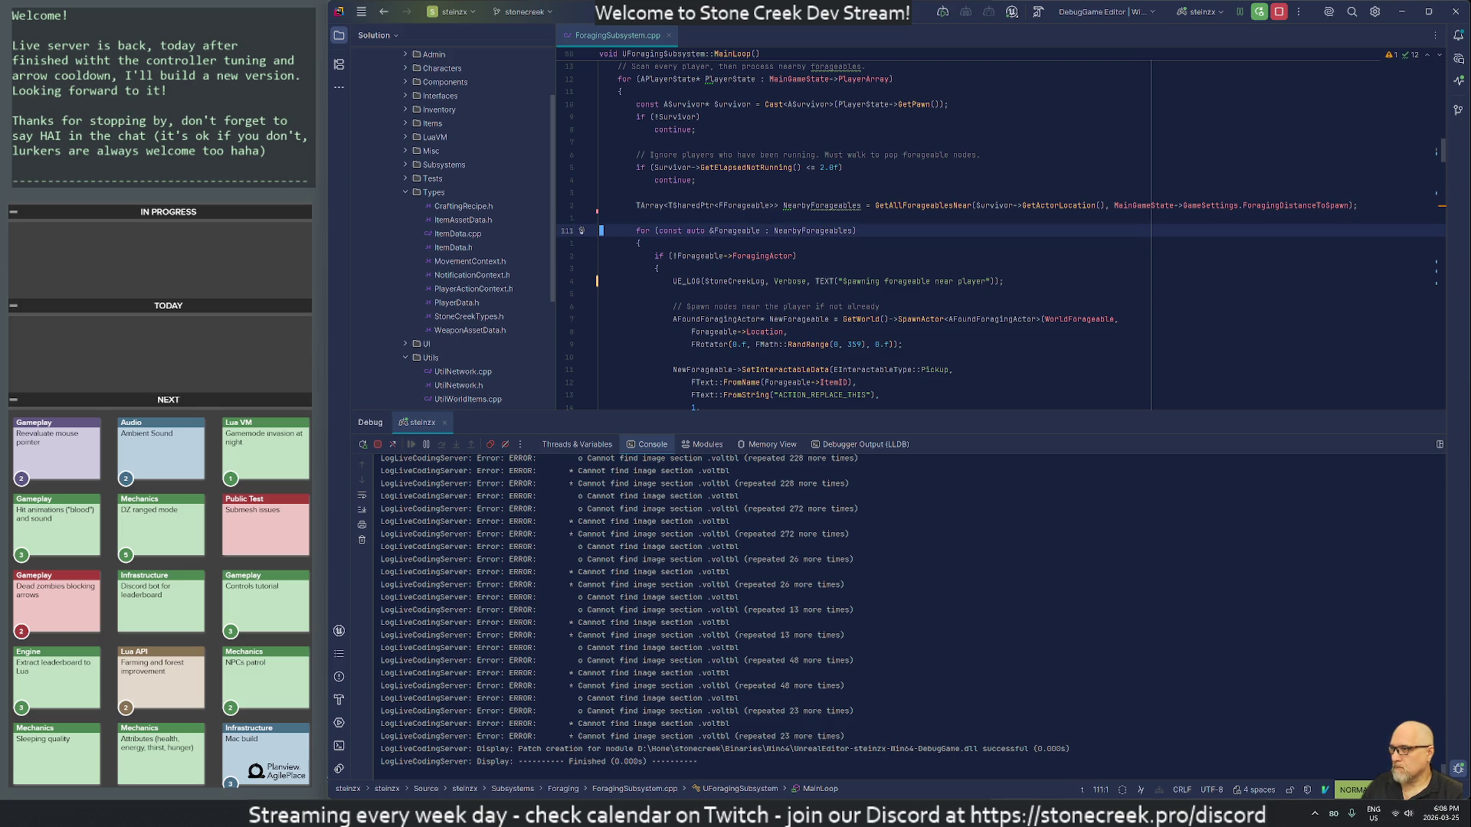
pyautogui.write('/    ')
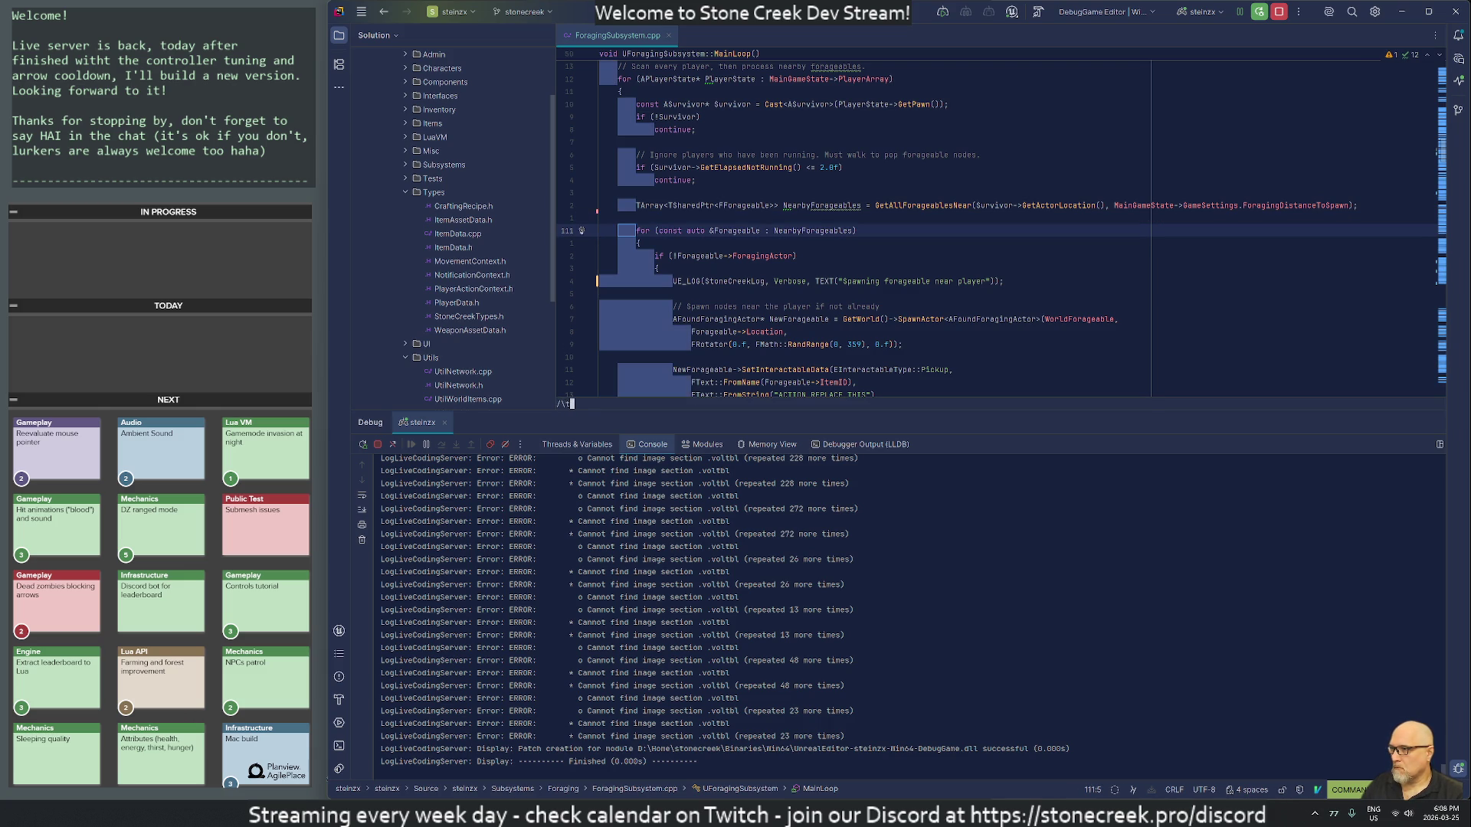
pyautogui.write('j')
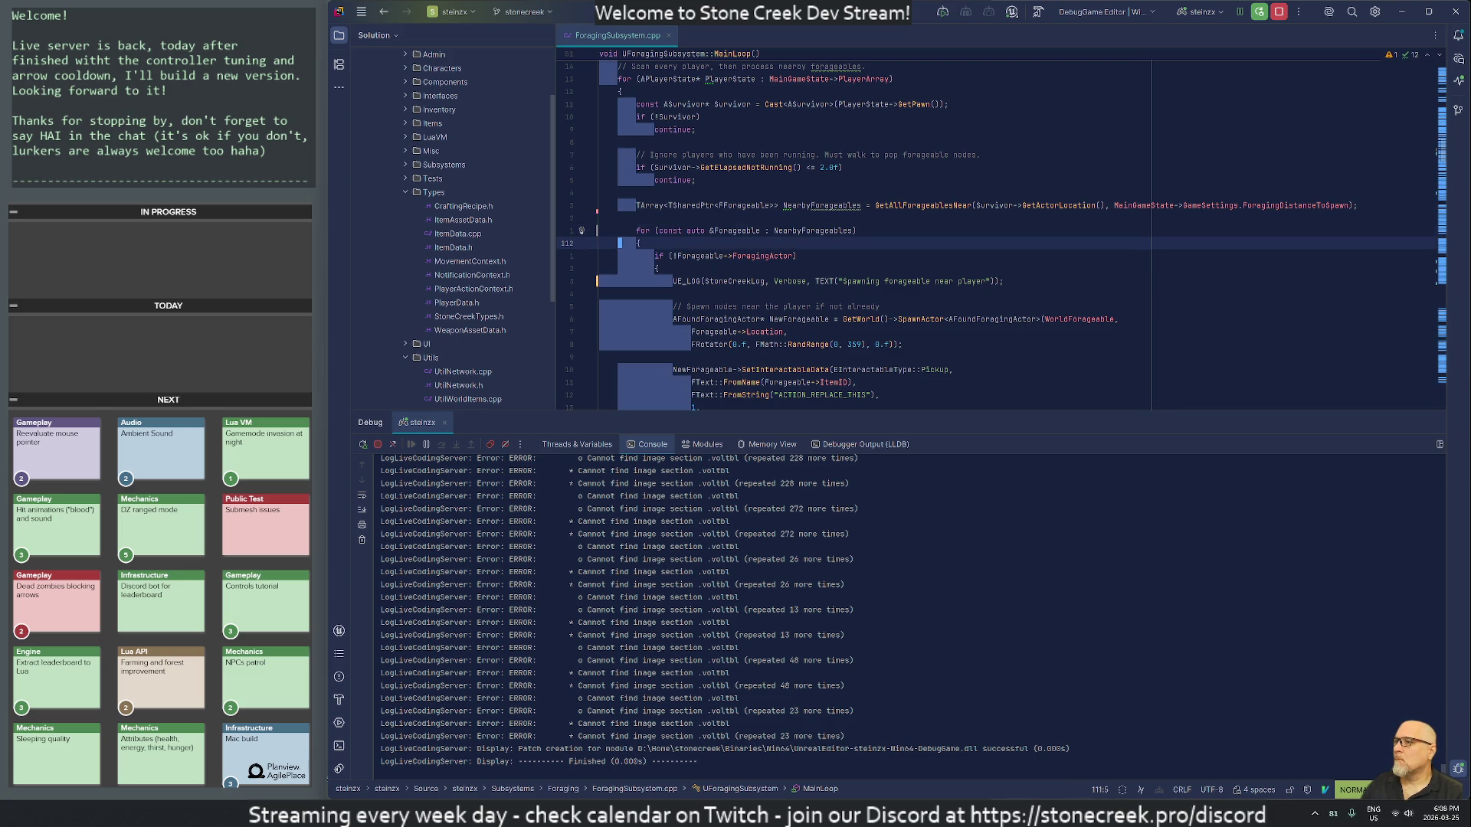
pyautogui.write('jj')
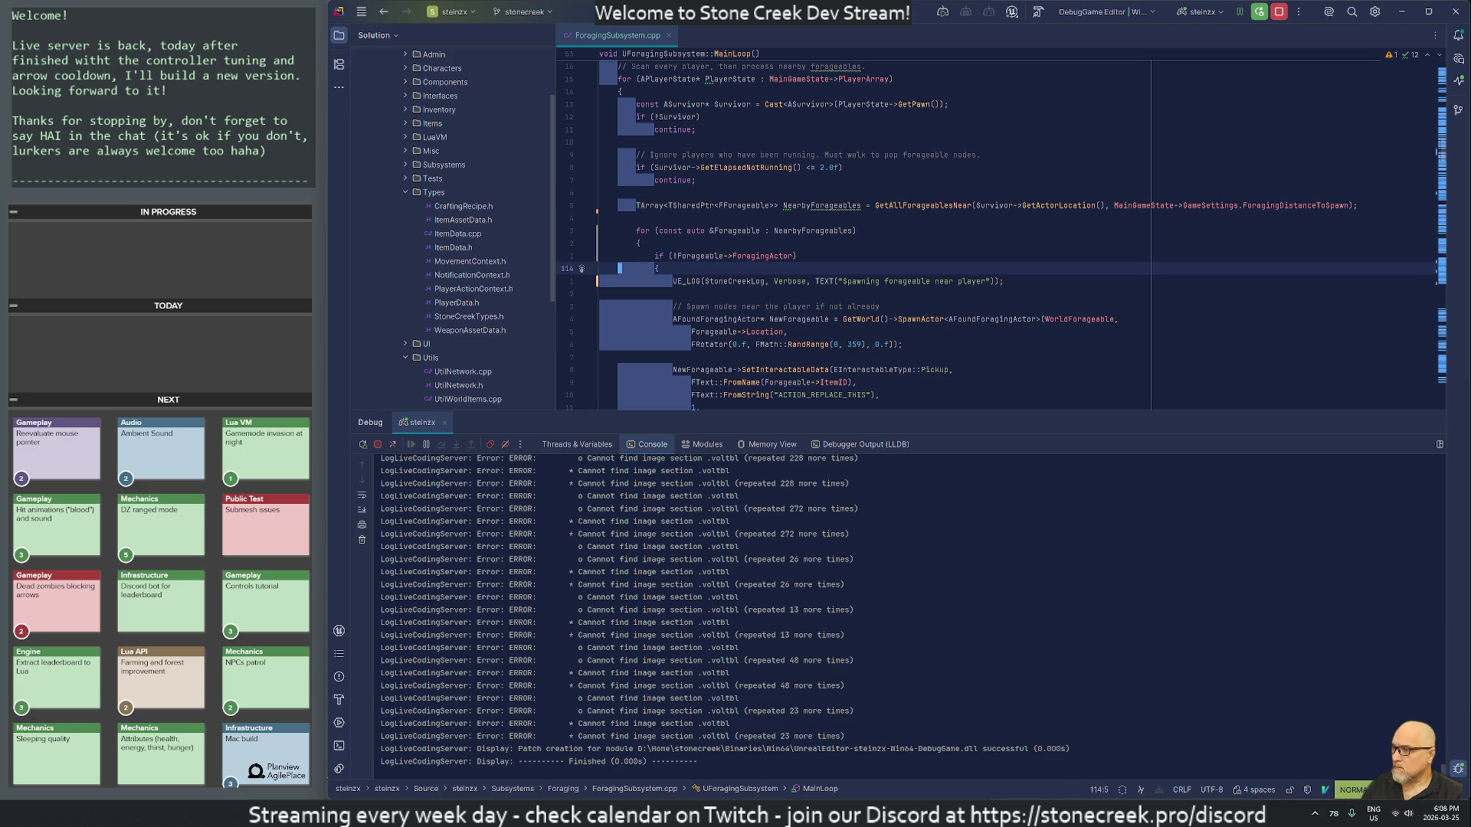
pyautogui.write('6j')
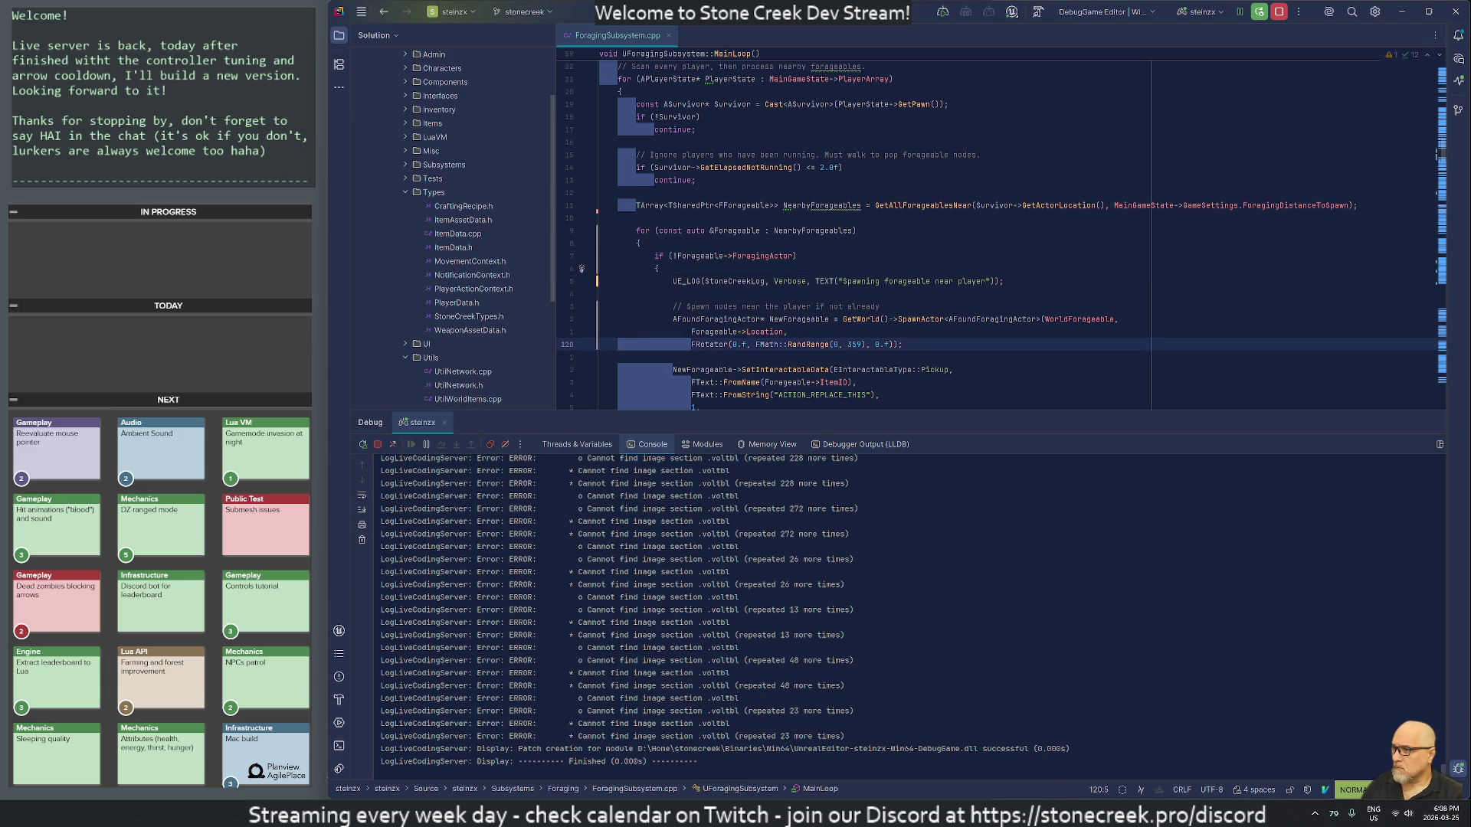
pyautogui.write('6j')
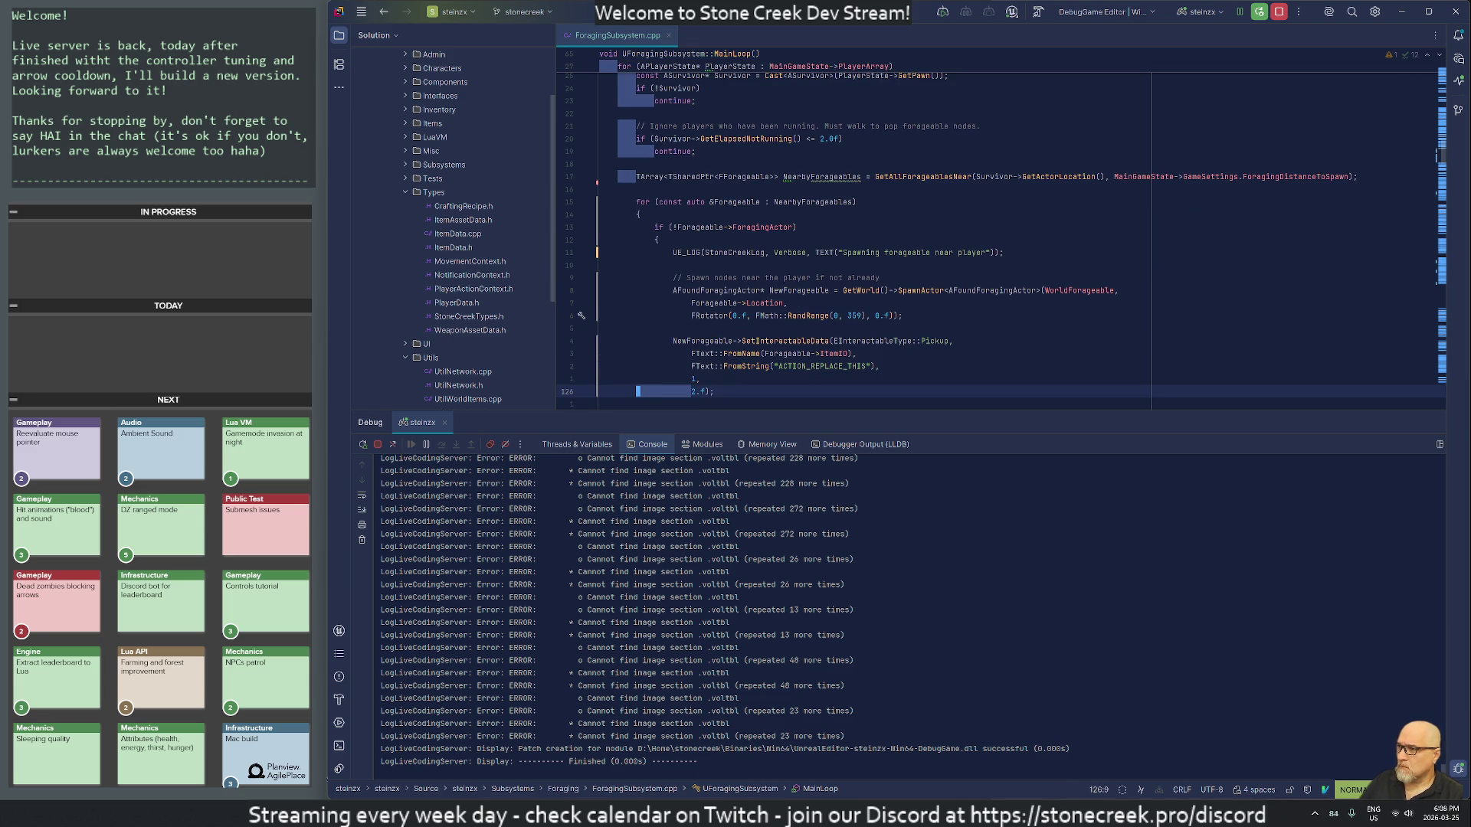
pyautogui.hotkey('alt', '5')
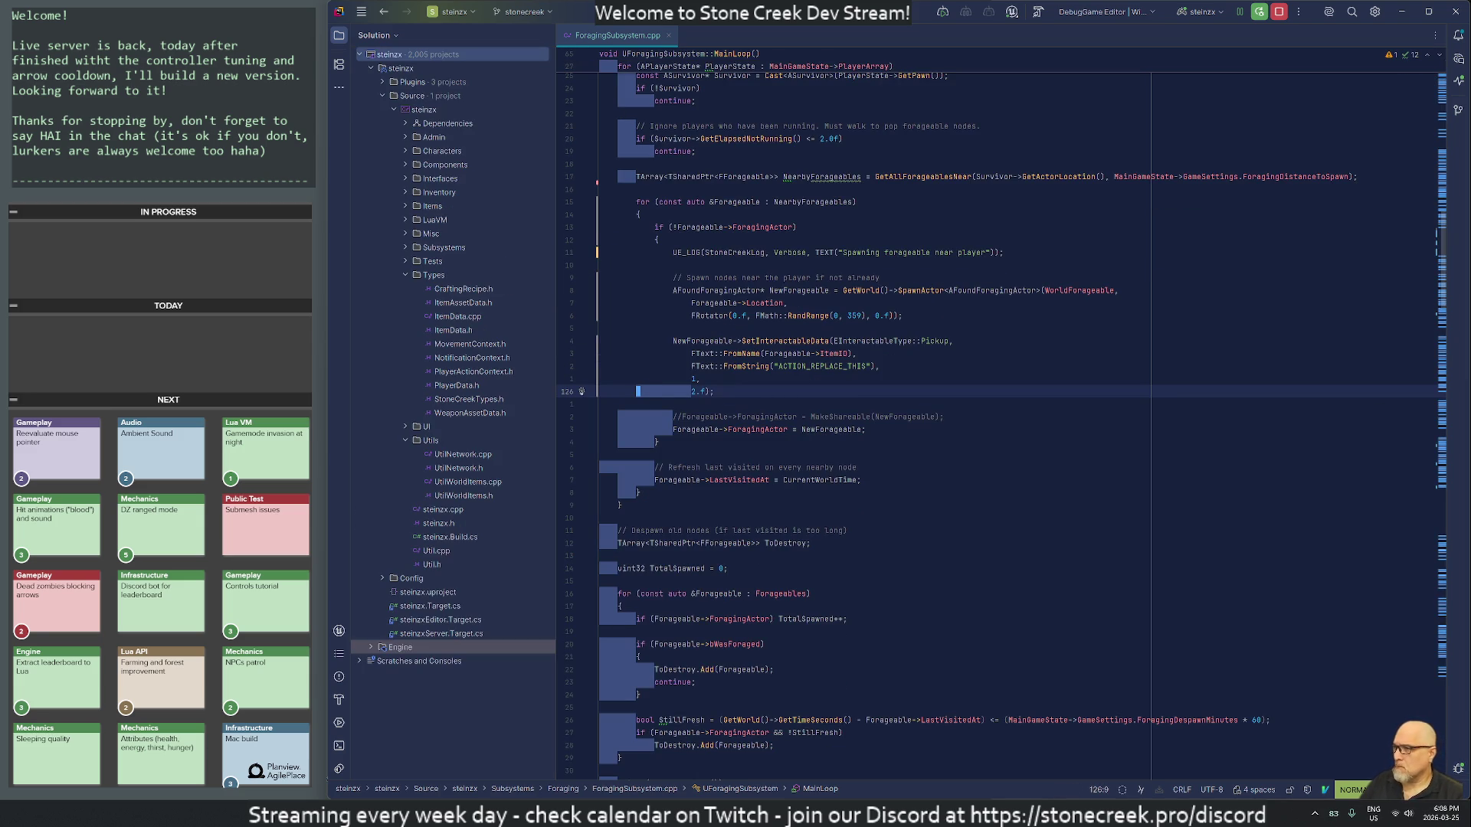
pyautogui.click(601, 594)
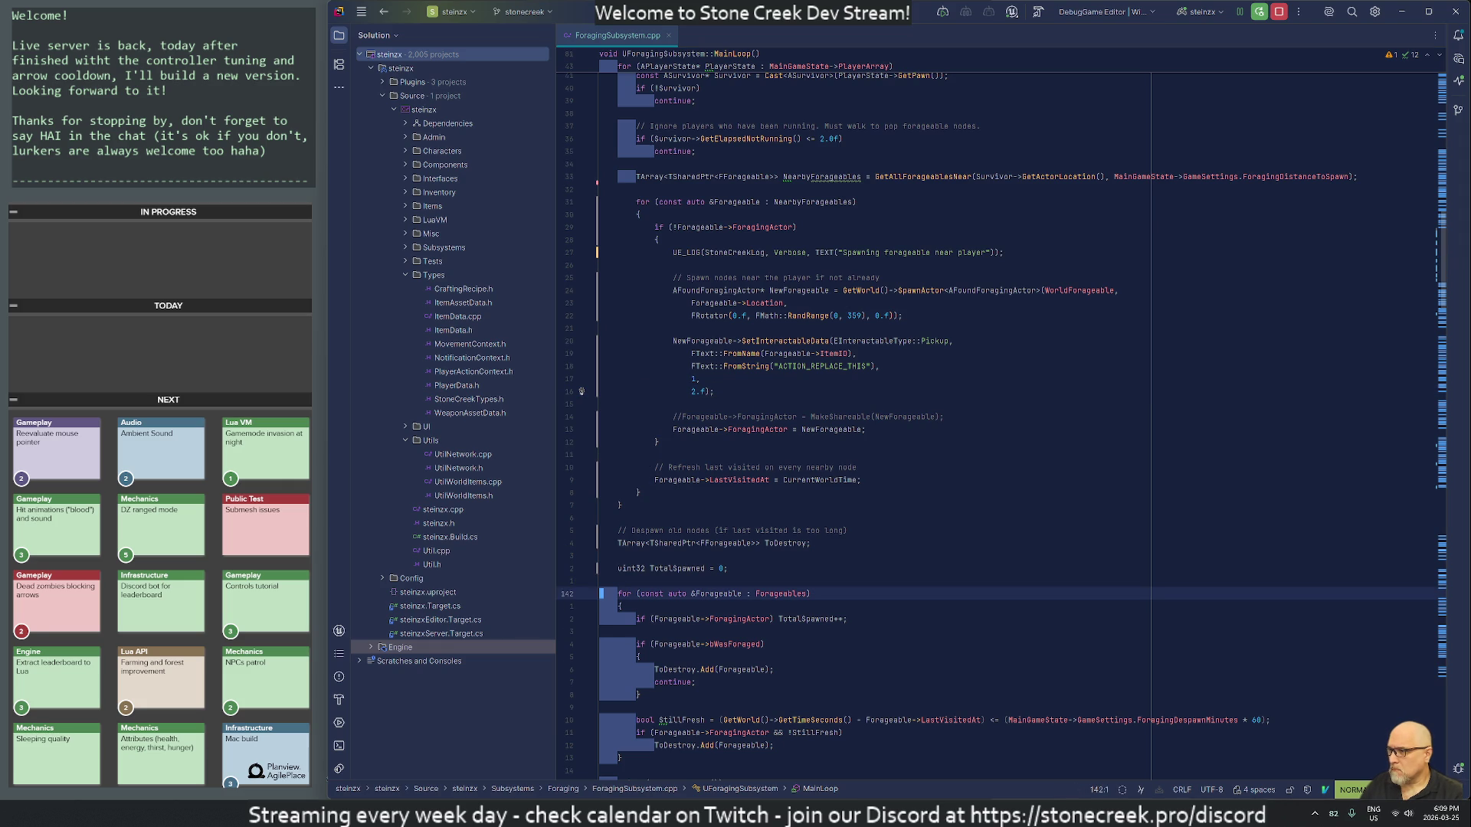
pyautogui.press('1')
pyautogui.press('2')
pyautogui.press('j')
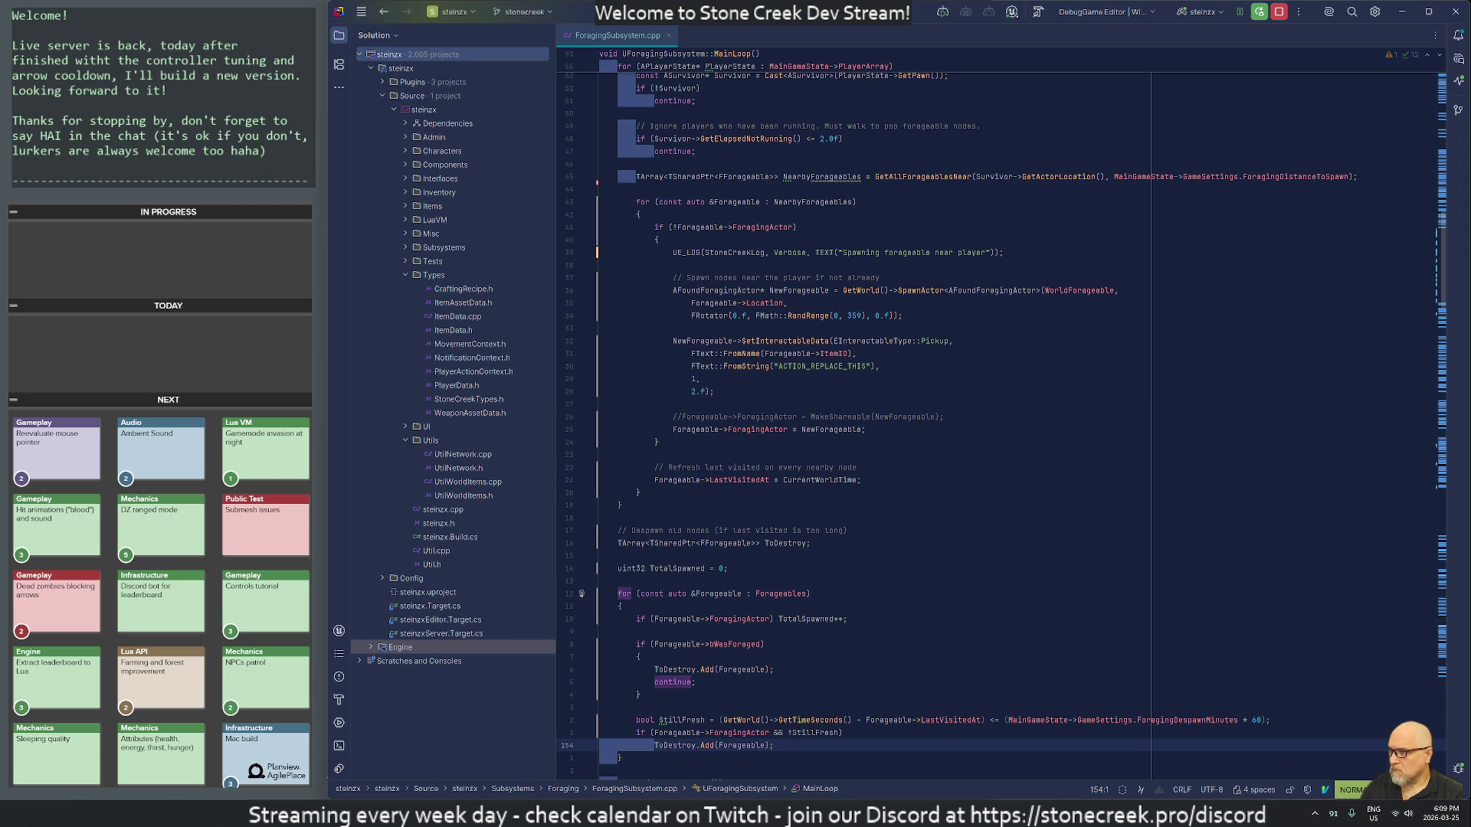
pyautogui.press('z')
pyautogui.press('t')
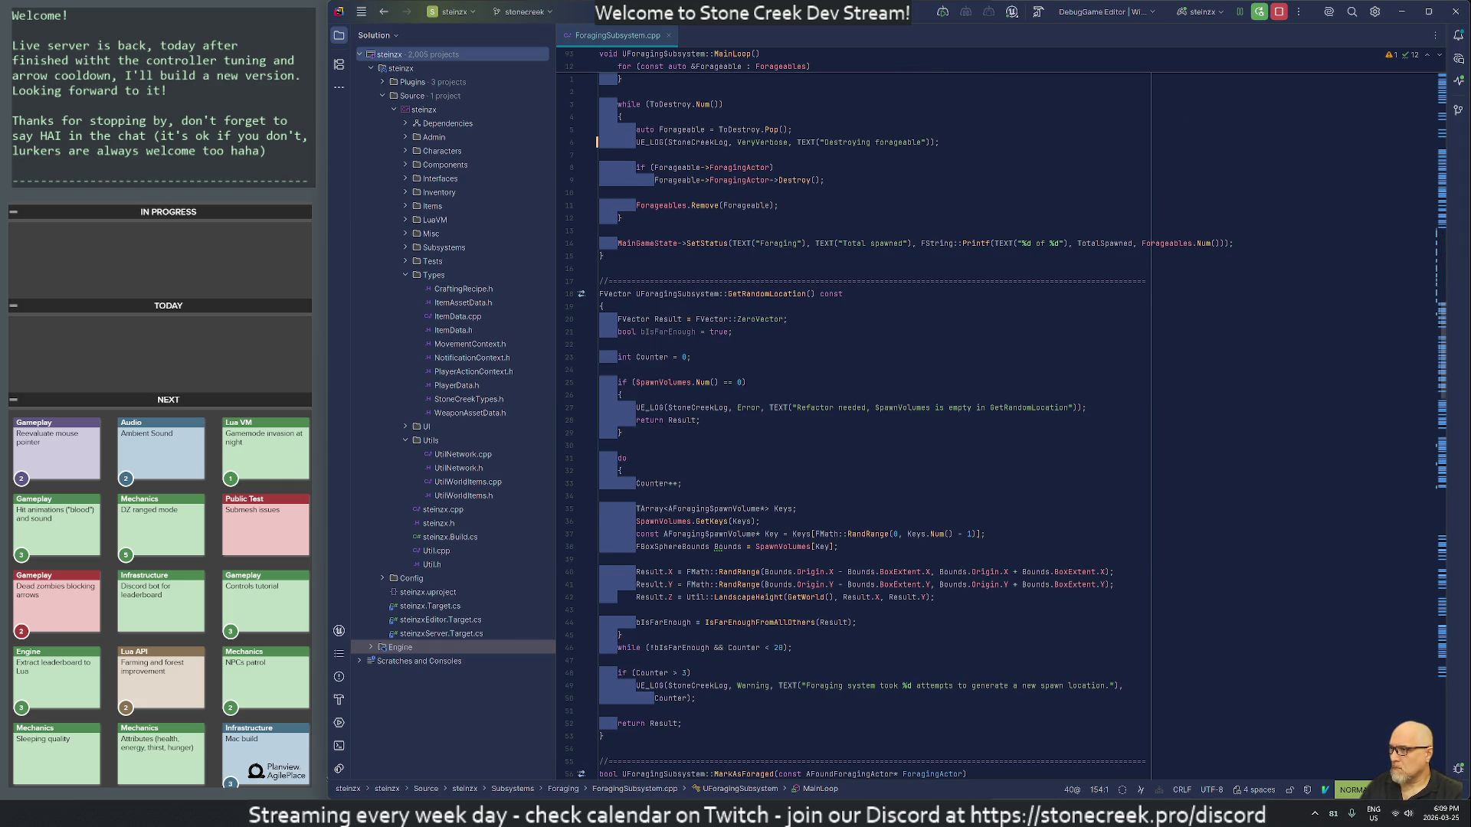
# Step: Jump between the MarkAsForaged error, 'Refactor needed' error and GetRandomLocation warning logs
pyautogui.click(620, 547)
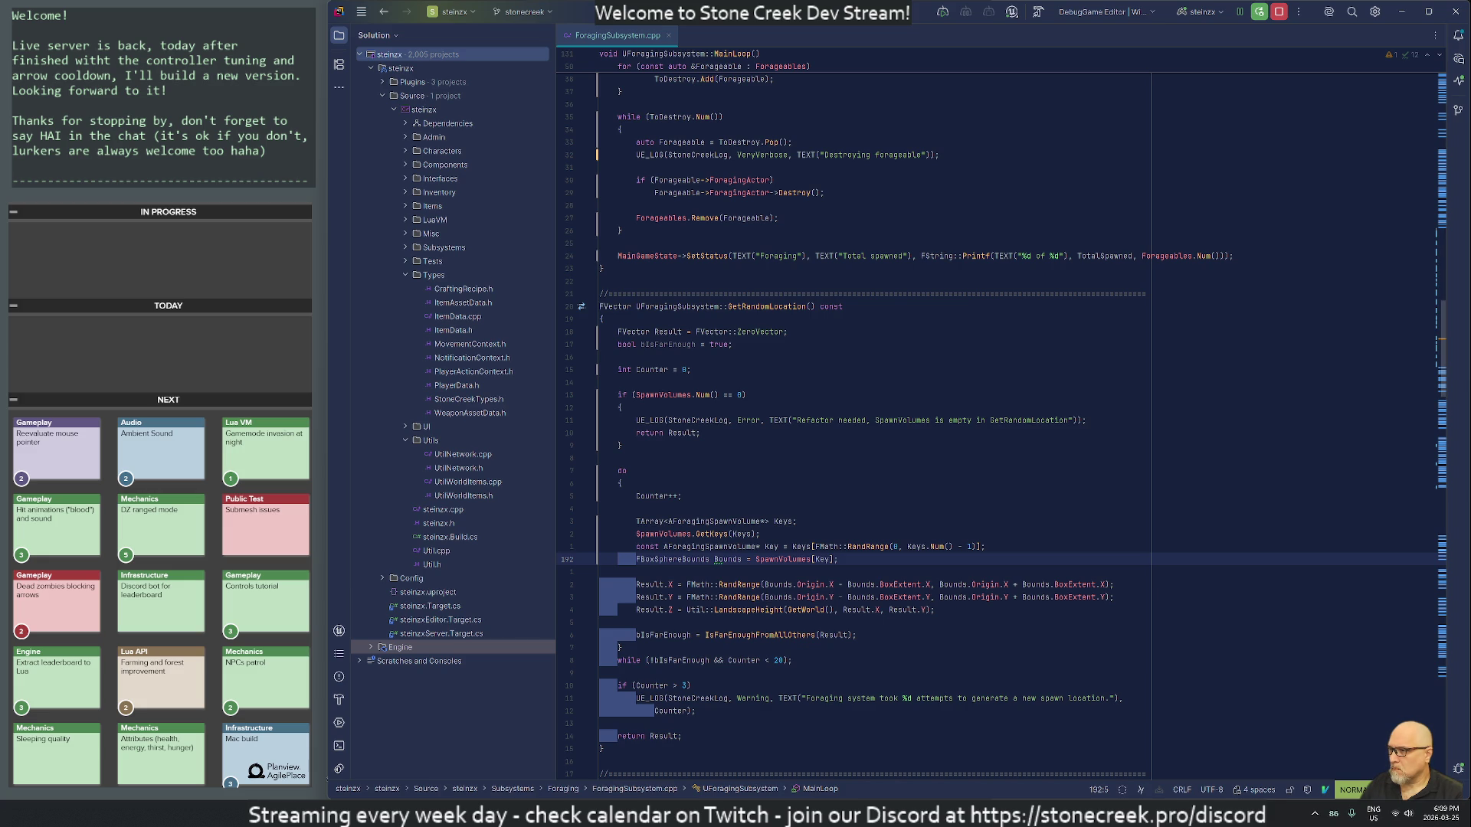
pyautogui.press('2')
pyautogui.press('6')
pyautogui.press('j')
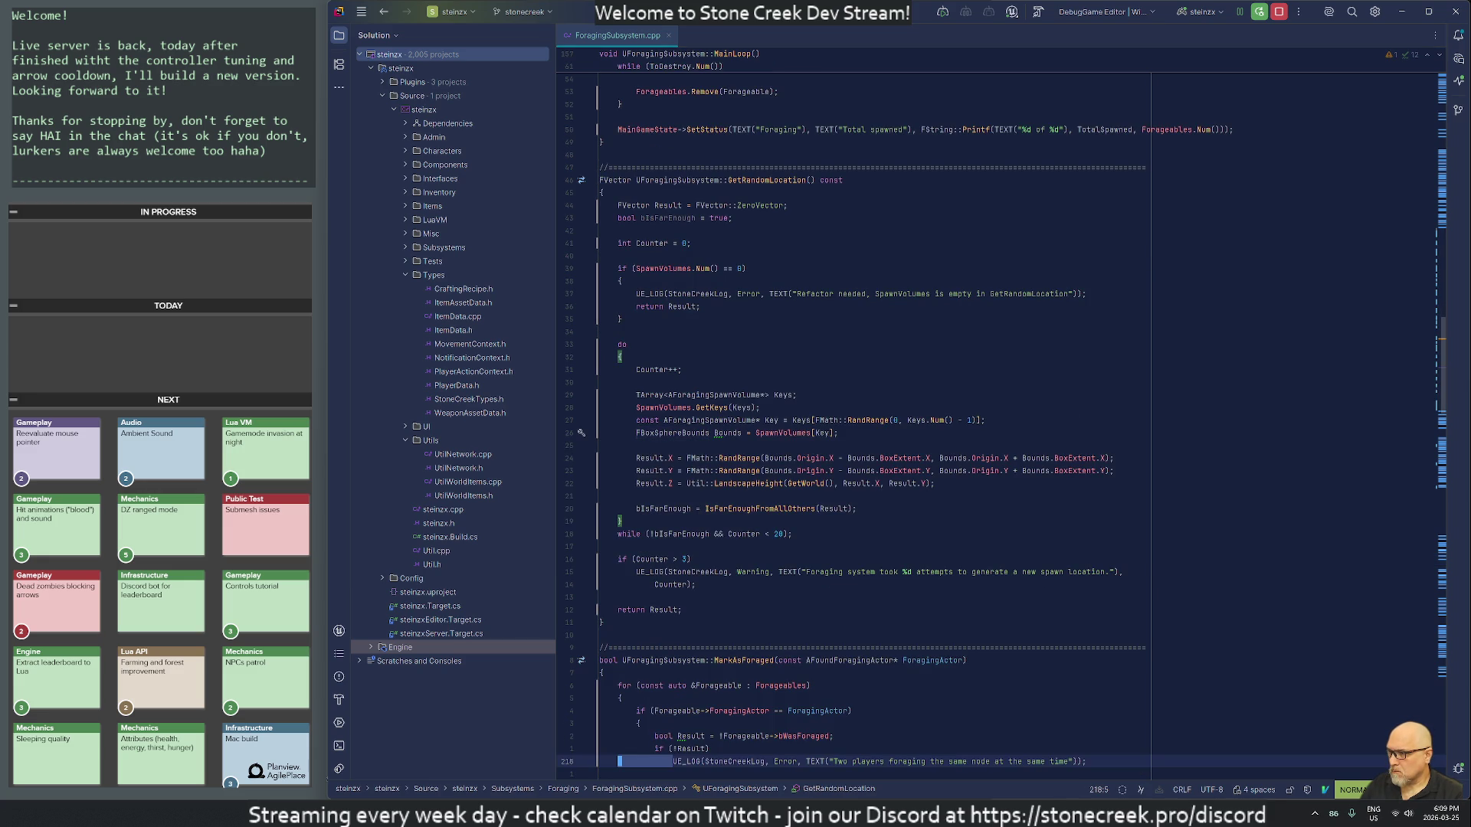
pyautogui.press('3')
pyautogui.press('7')
pyautogui.press('k')
pyautogui.press('w')
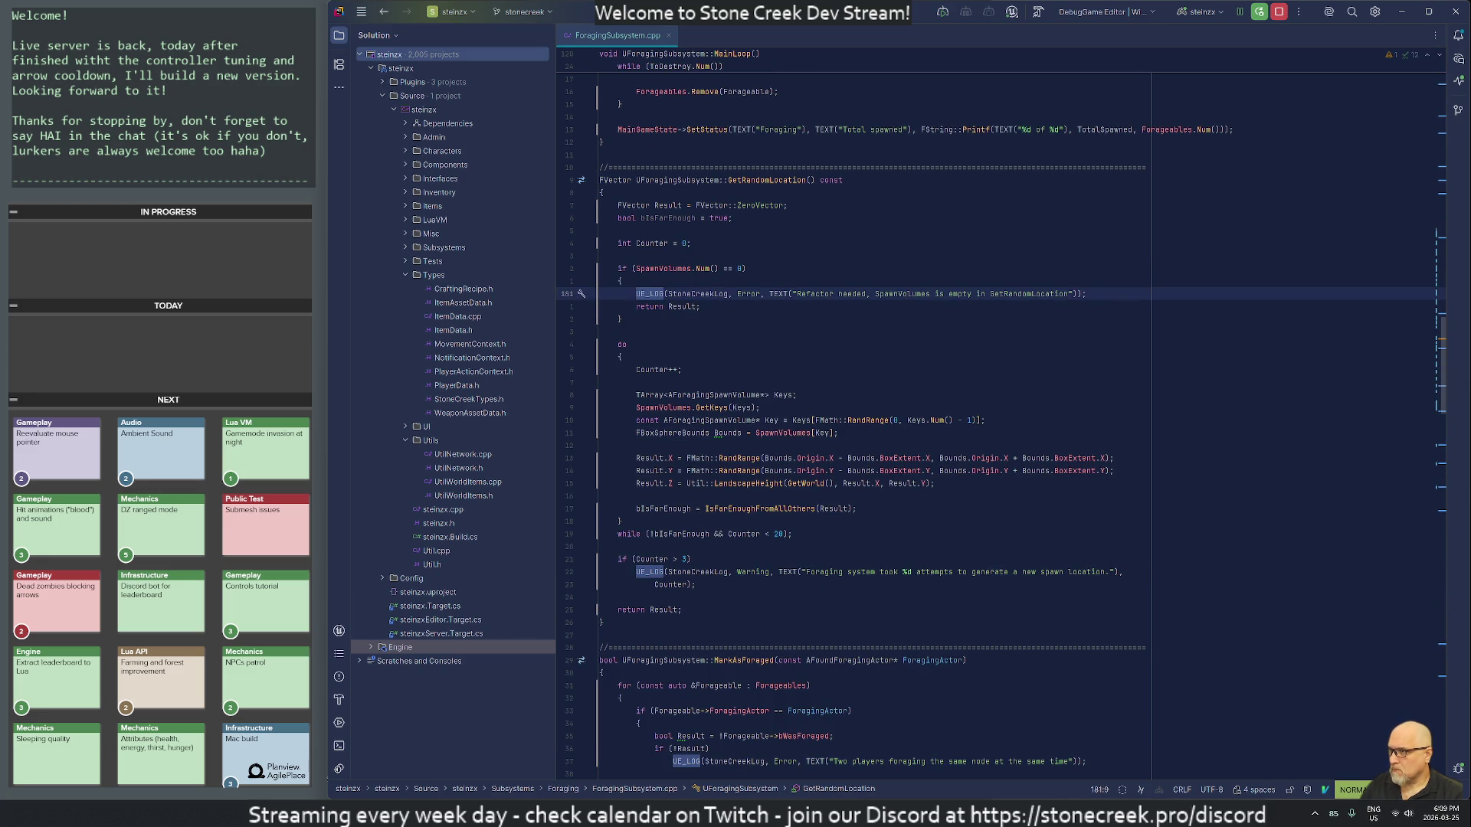
pyautogui.hotkey('ctrl', 'o')
pyautogui.hotkey('ctrl', 'o')
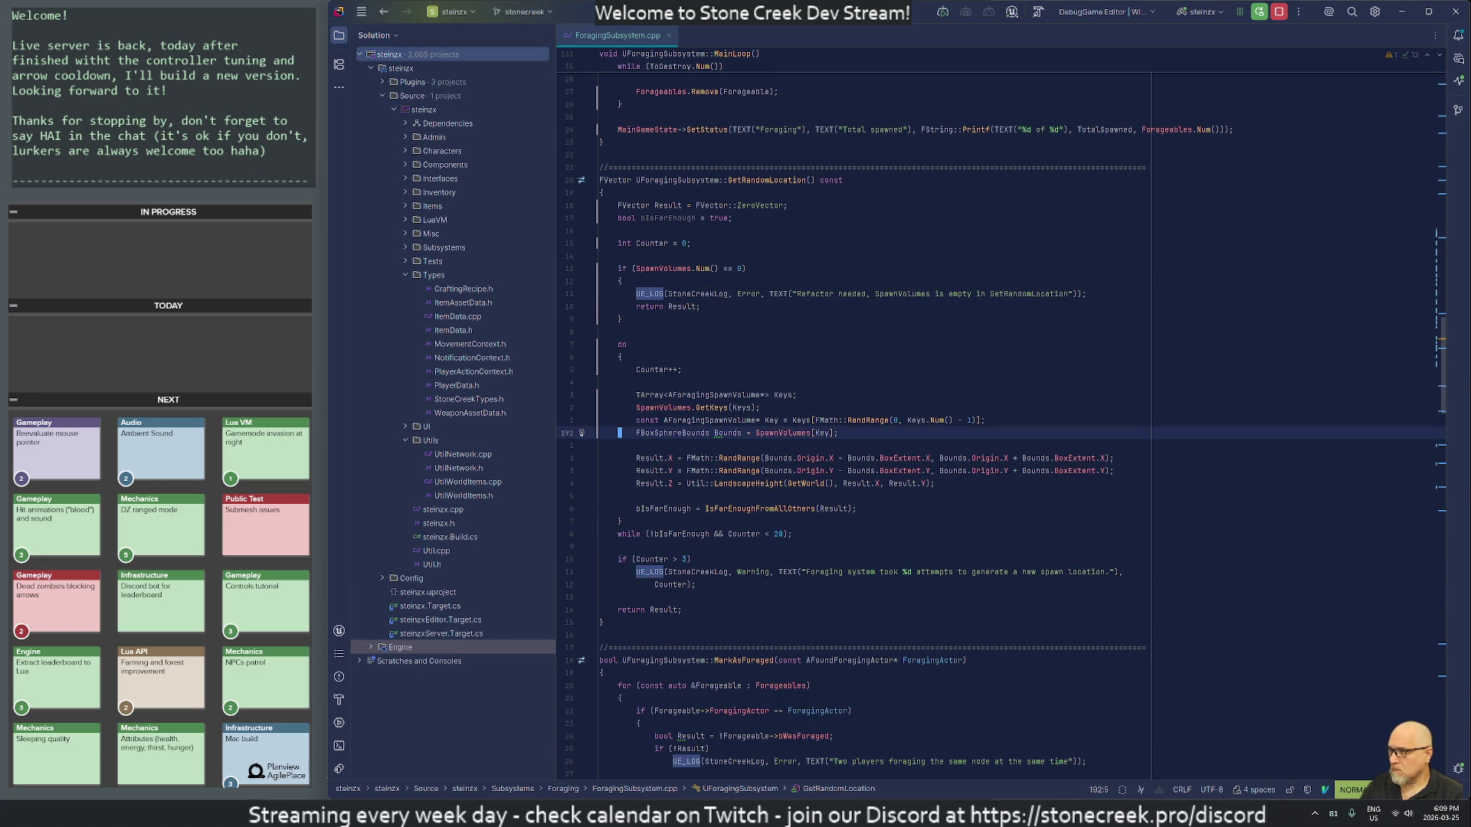
pyautogui.press('1')
pyautogui.press('5')
pyautogui.press('k')
pyautogui.press('w')
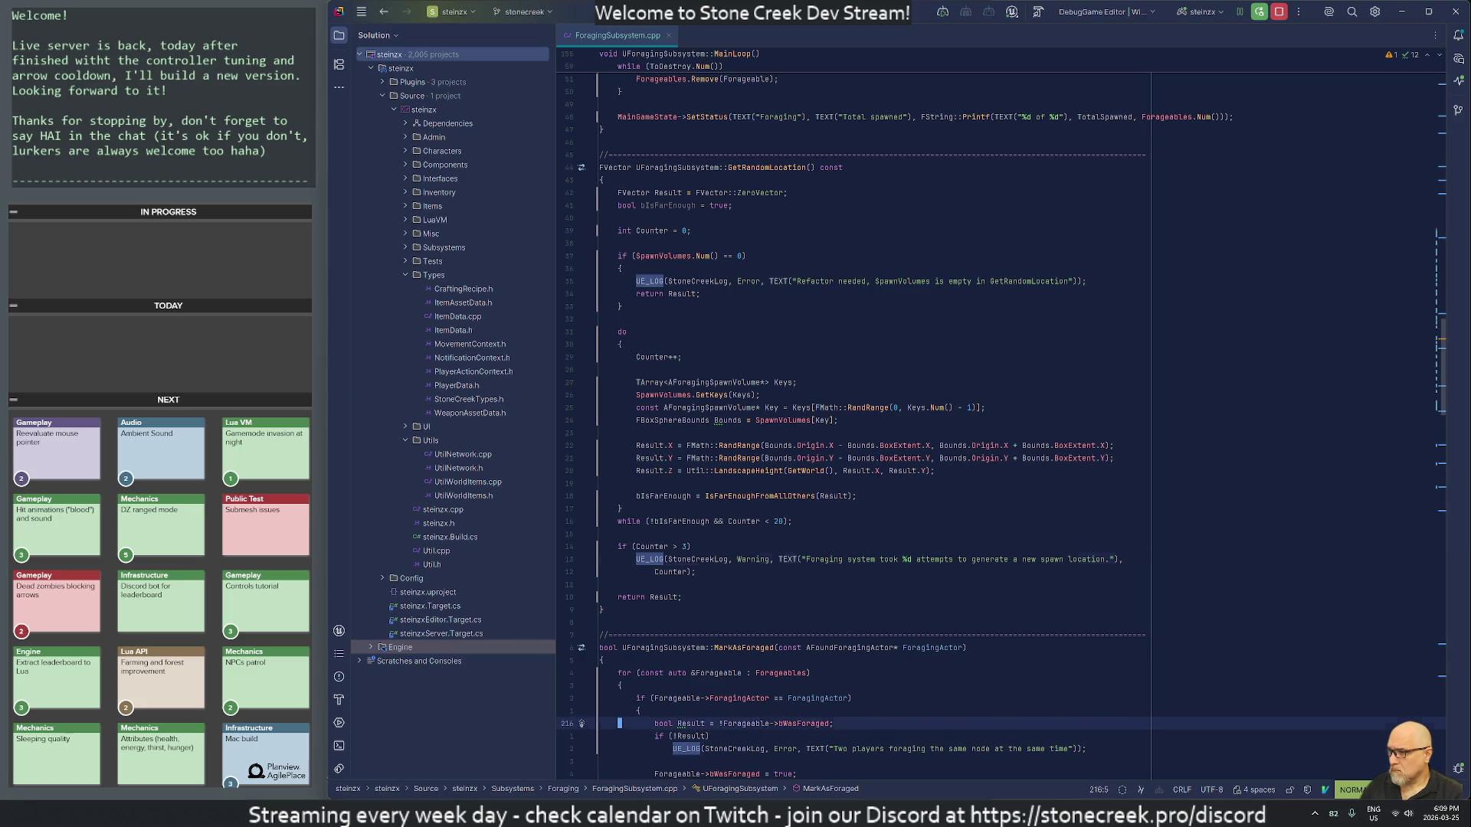
pyautogui.hotkey('ctrl', 'o')
pyautogui.hotkey('ctrl', 'o')
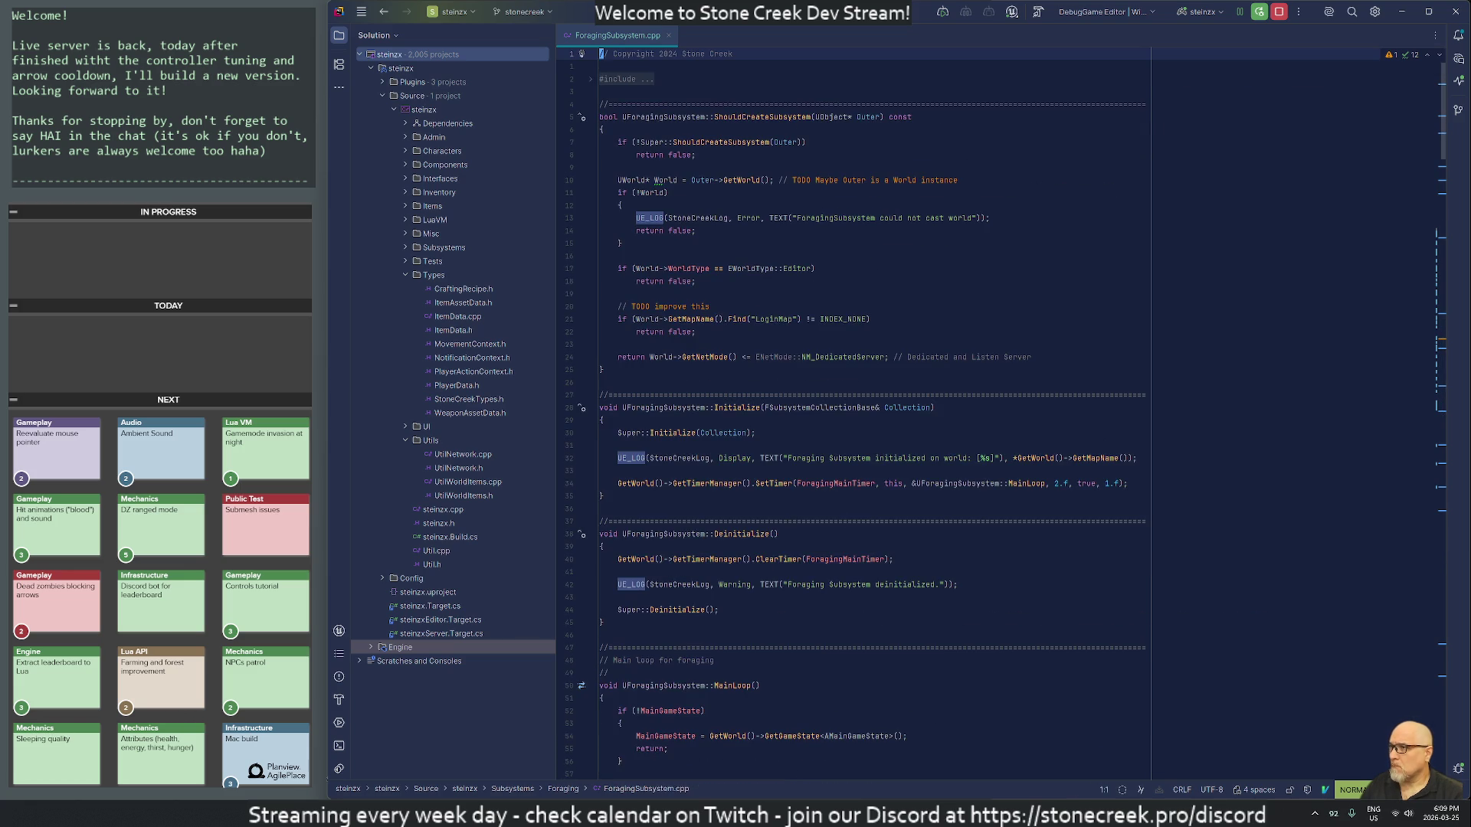
# Step: Move down to the if (!World) check near the top of the file and review it
pyautogui.press('j')
pyautogui.press('j')
pyautogui.press('j')
pyautogui.press('j')
pyautogui.press('j')
pyautogui.press('j')
pyautogui.press('j')
pyautogui.press('j')
pyautogui.press('j')
pyautogui.press('1')
pyautogui.press('0')
pyautogui.press('2')
pyautogui.press('@')
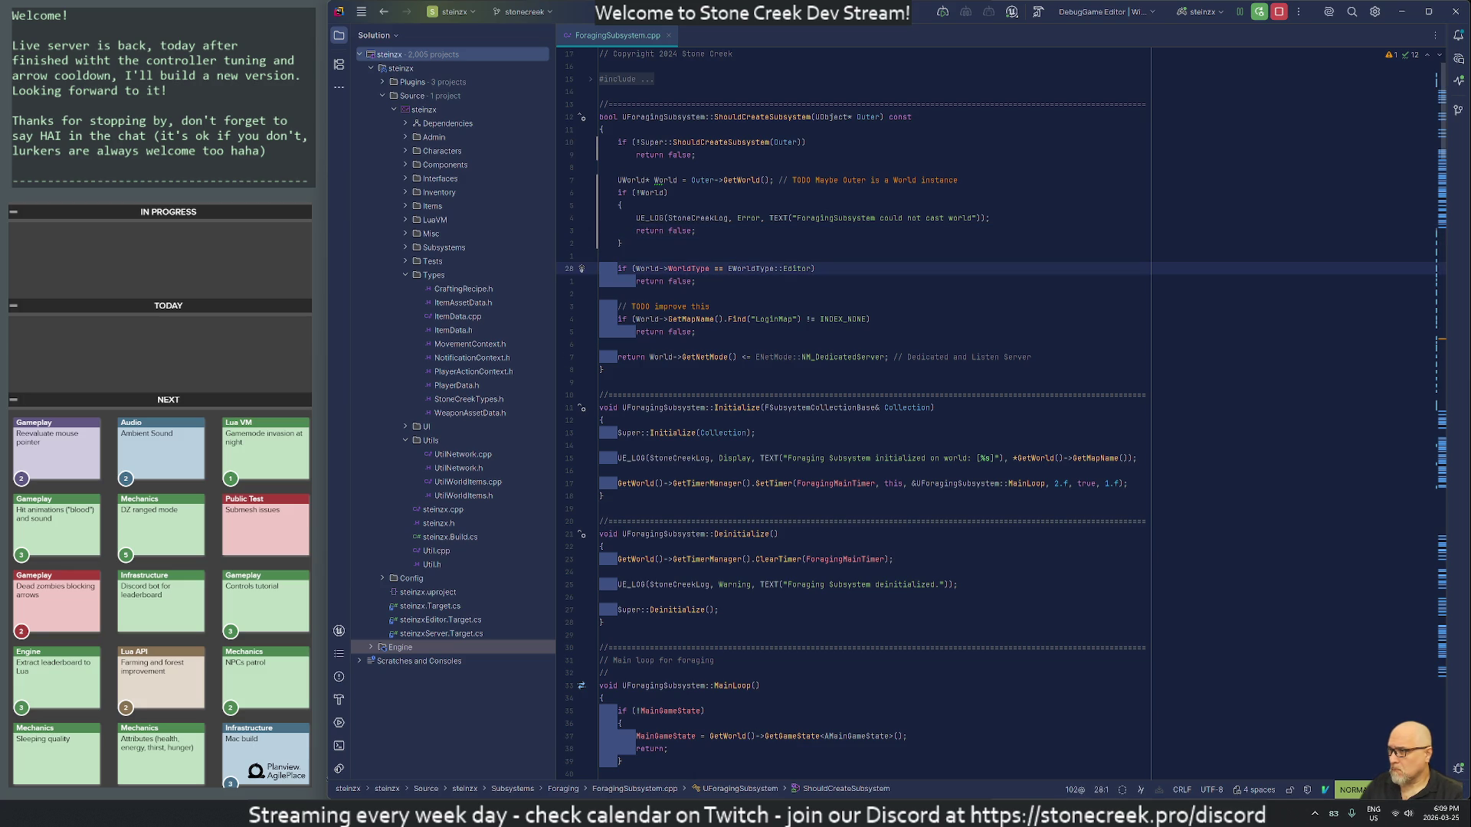
pyautogui.press('q')
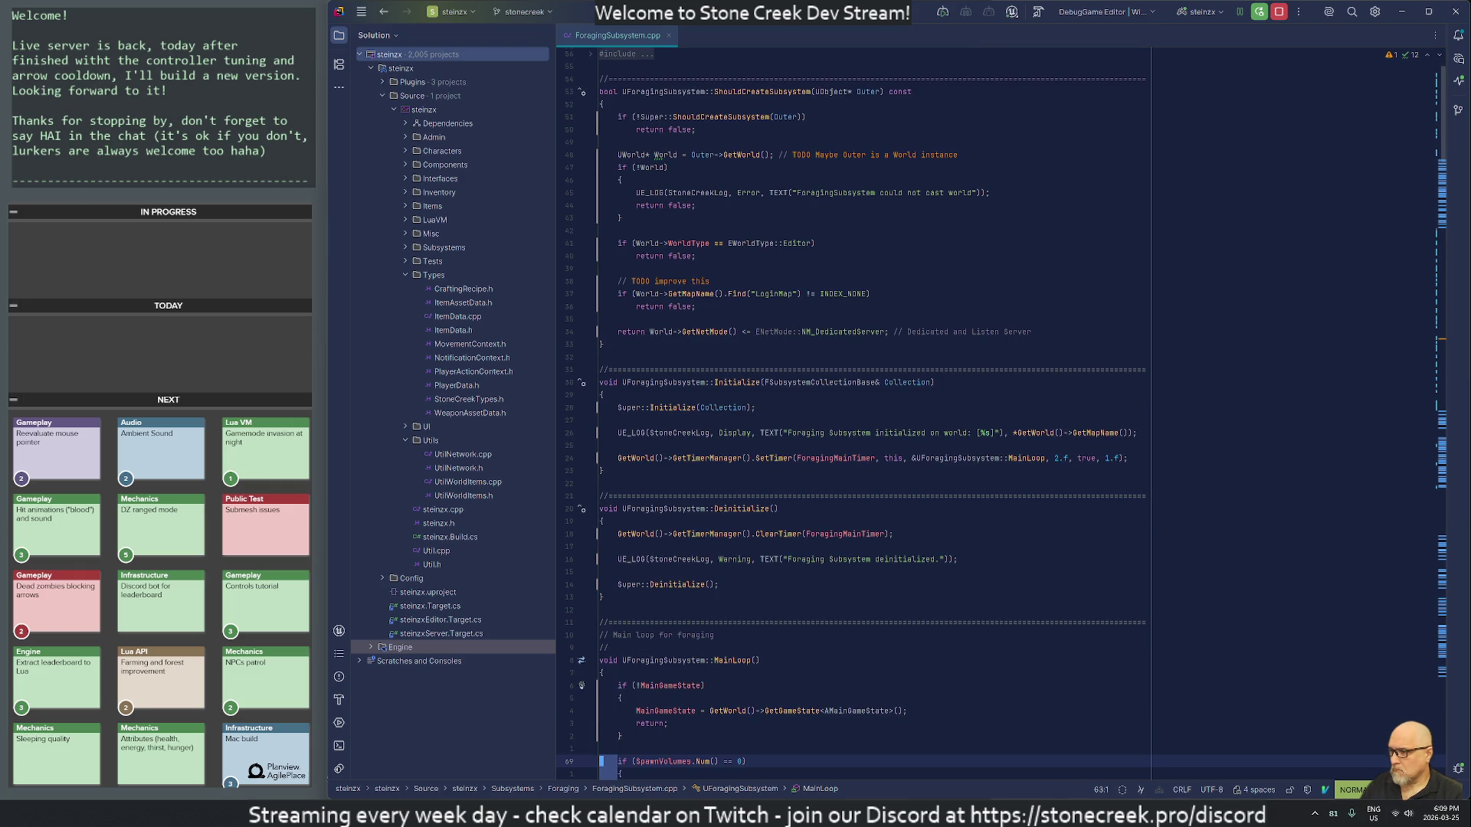
pyautogui.press('t')
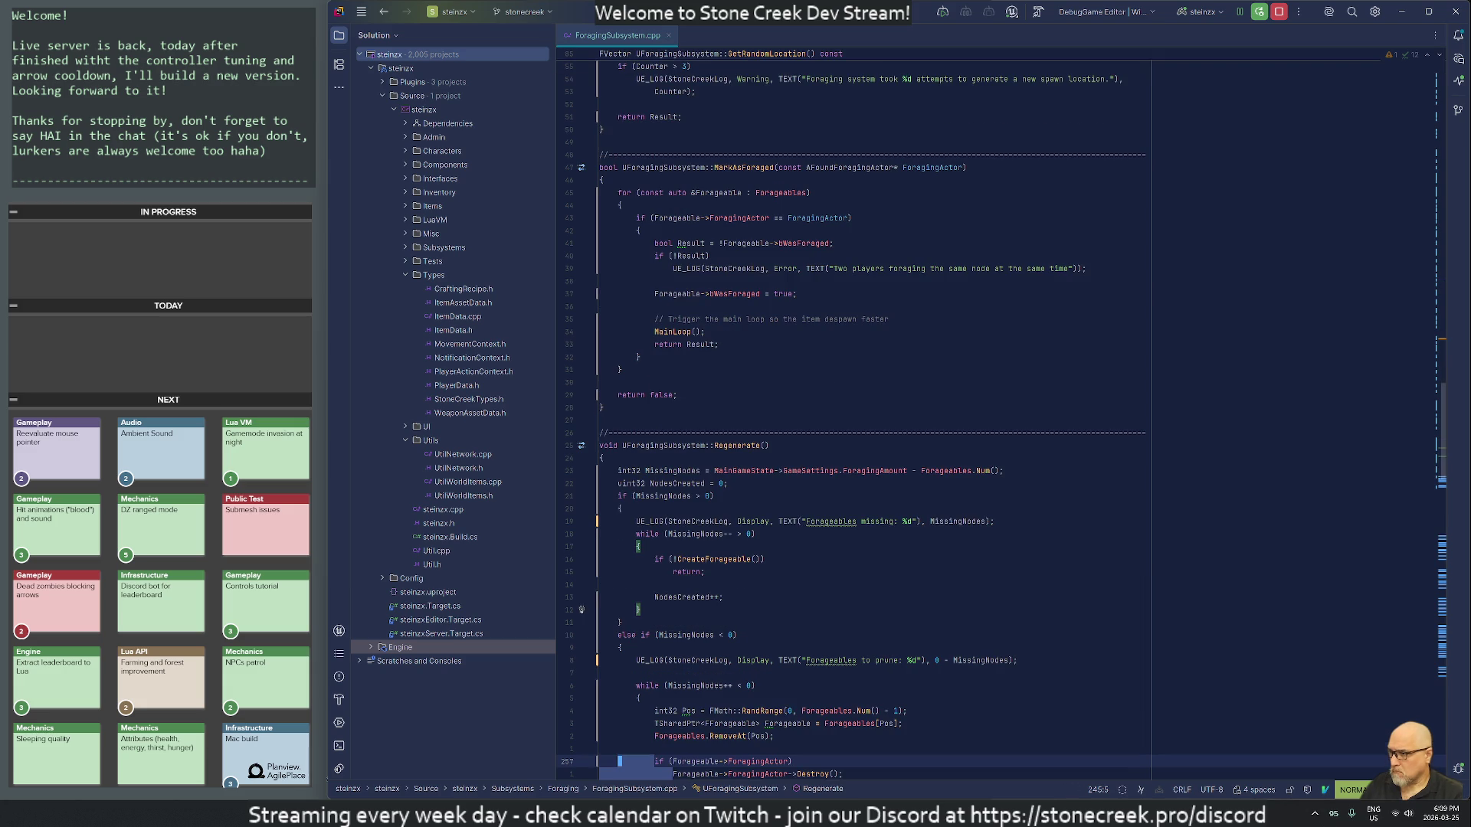
pyautogui.scroll(-15, 842, 414)
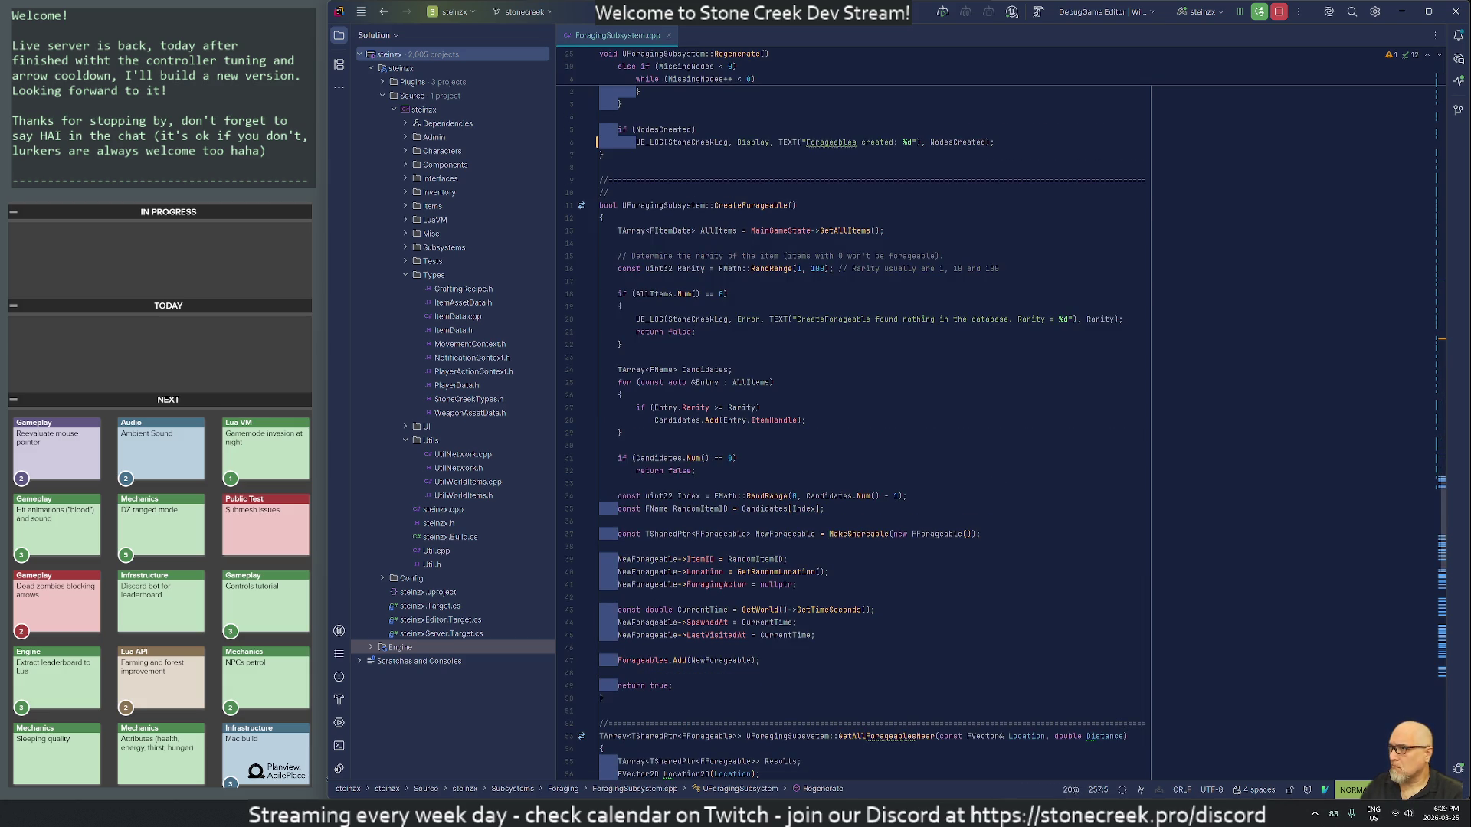
# Step: Review CreateForageable, GetAllForageablesNear and the spawning log in ForceForageableAt
pyautogui.click(600, 686)
pyautogui.press('Down')
pyautogui.press('Down')
pyautogui.press('Down')
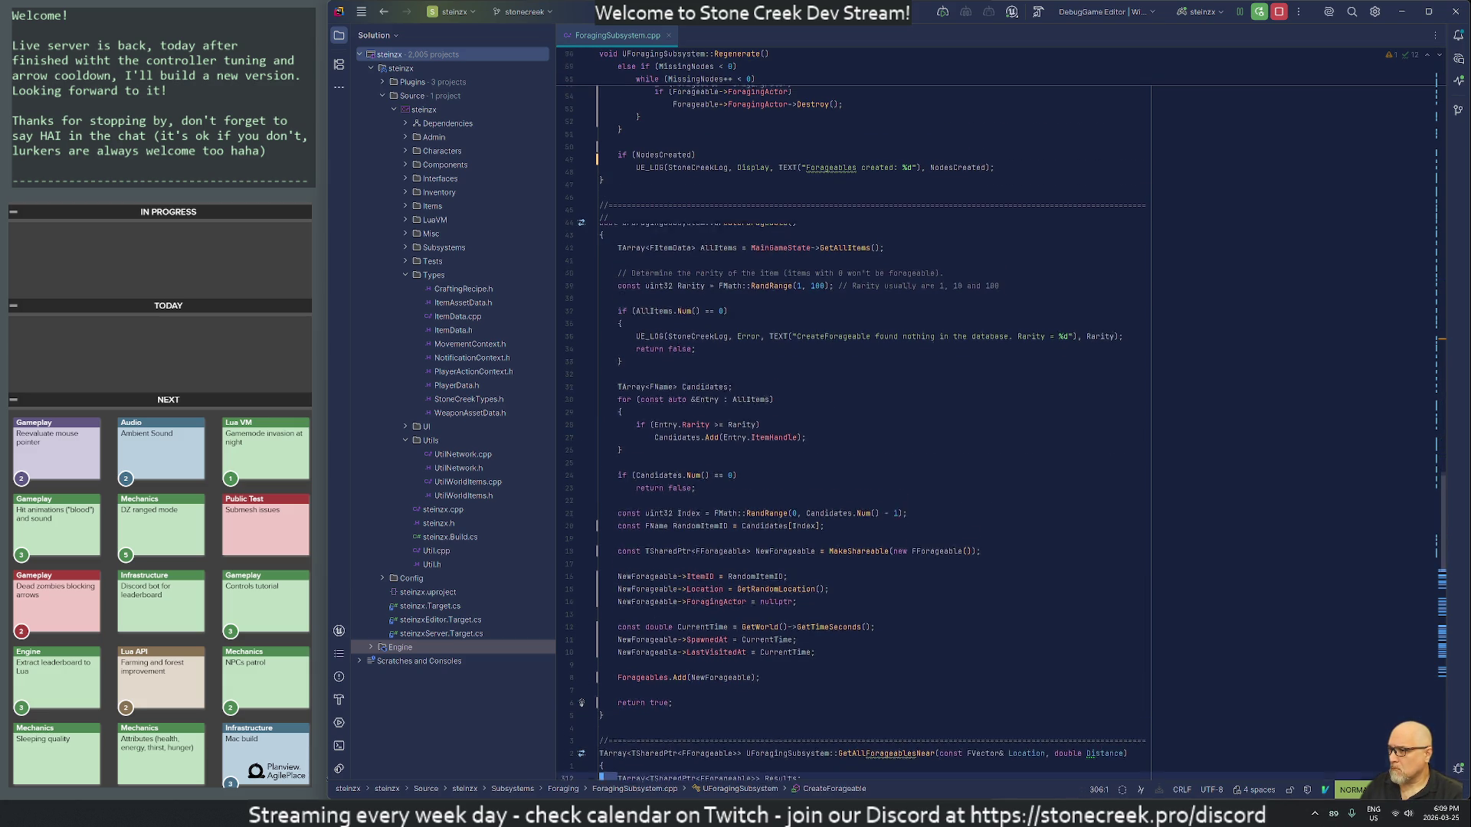
pyautogui.press('Down')
pyautogui.press('Down')
pyautogui.press('Down')
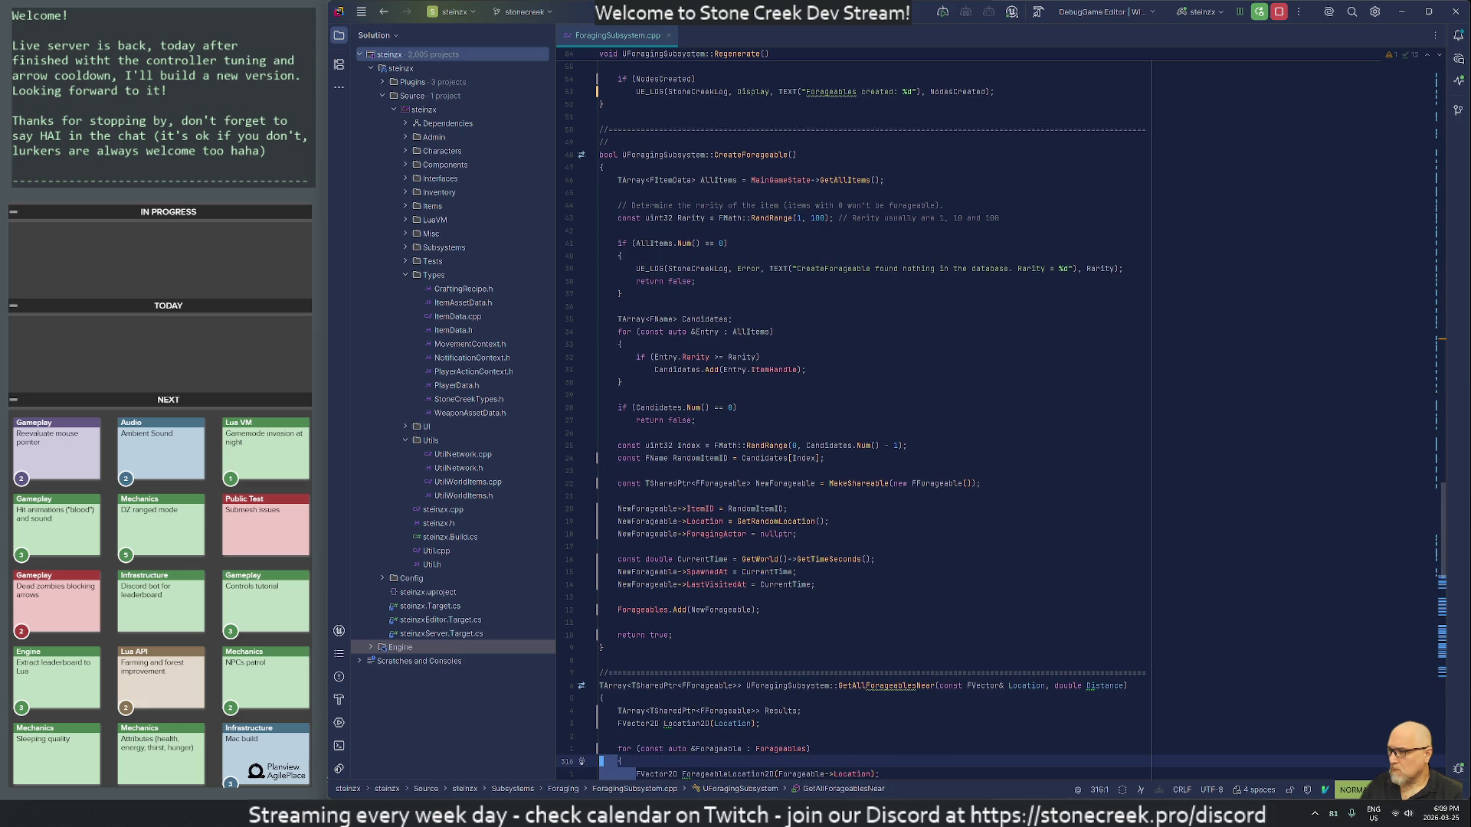
pyautogui.press('Down')
pyautogui.press('Down')
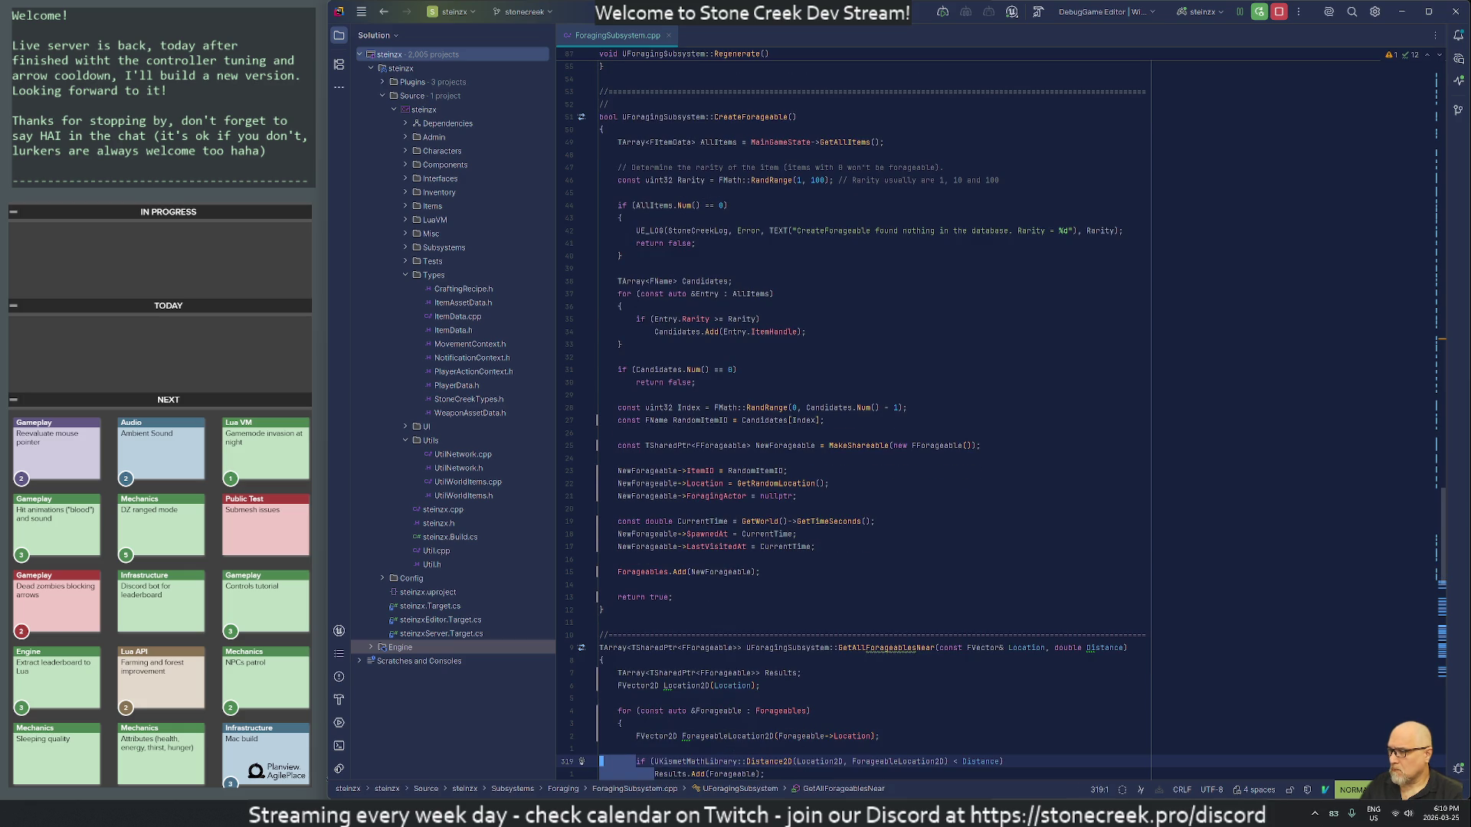
pyautogui.scroll(-10, 866, 414)
pyautogui.click(602, 407)
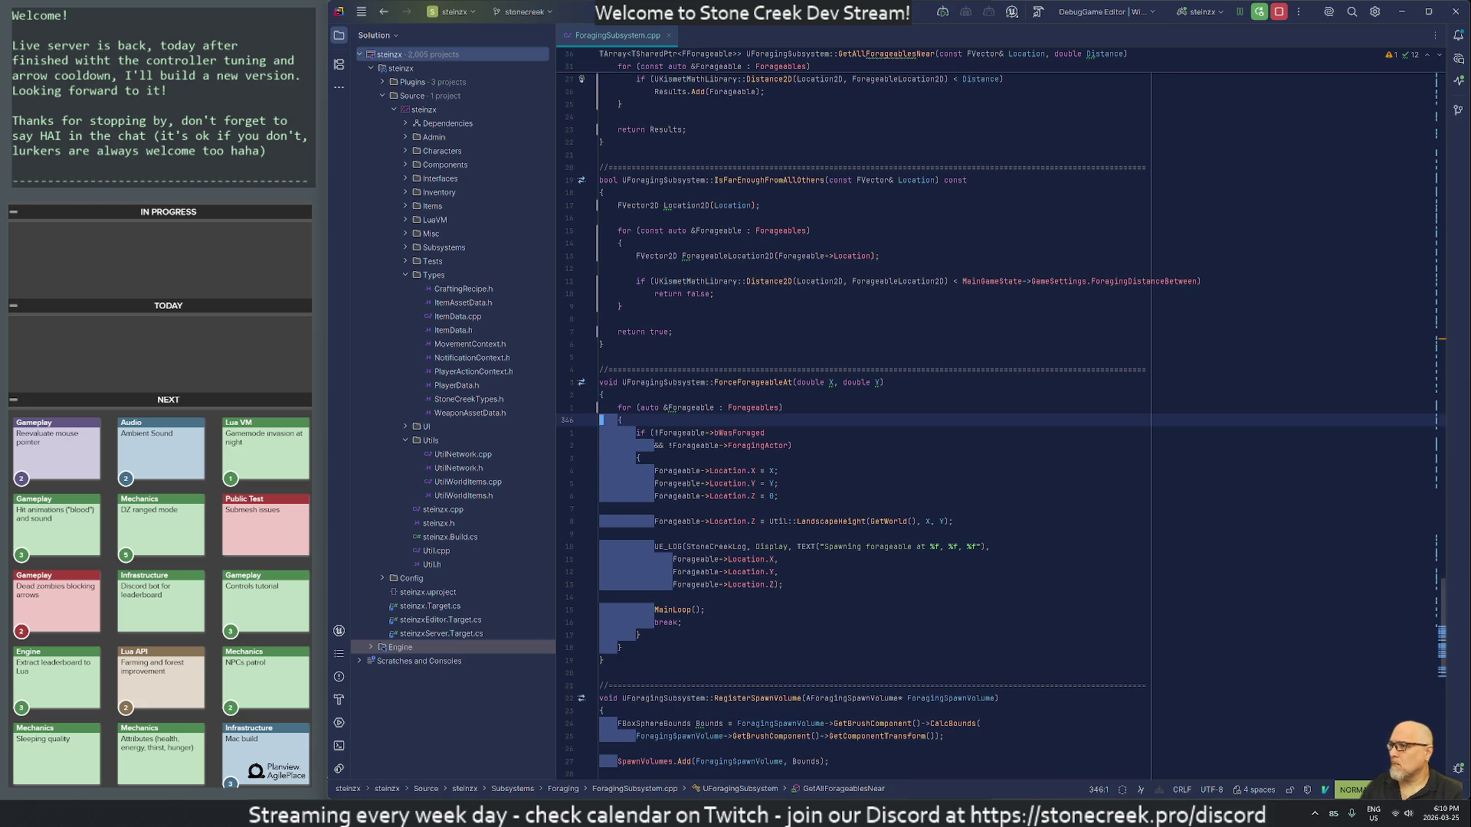
pyautogui.click(602, 546)
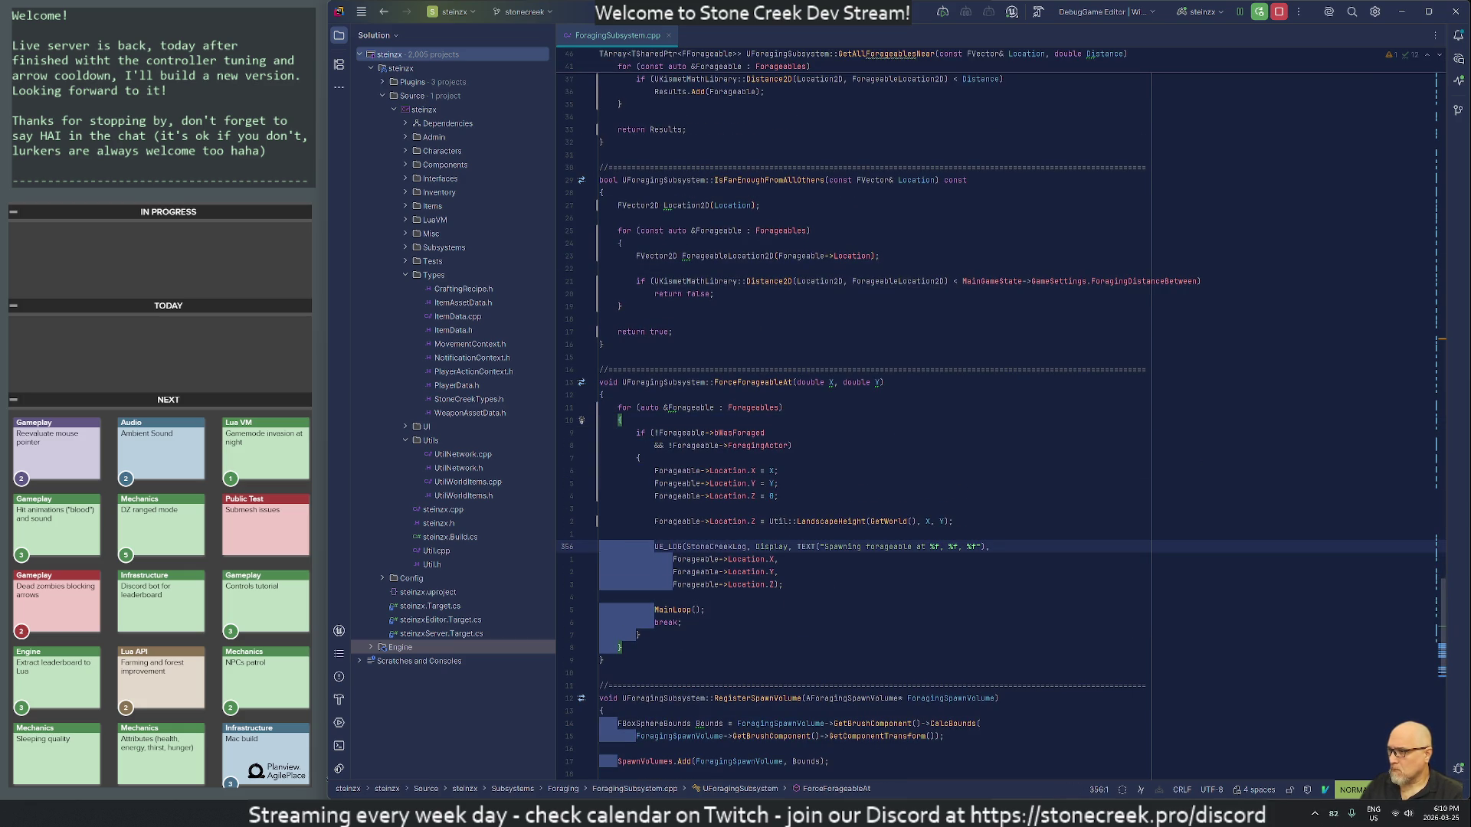
pyautogui.click(638, 623)
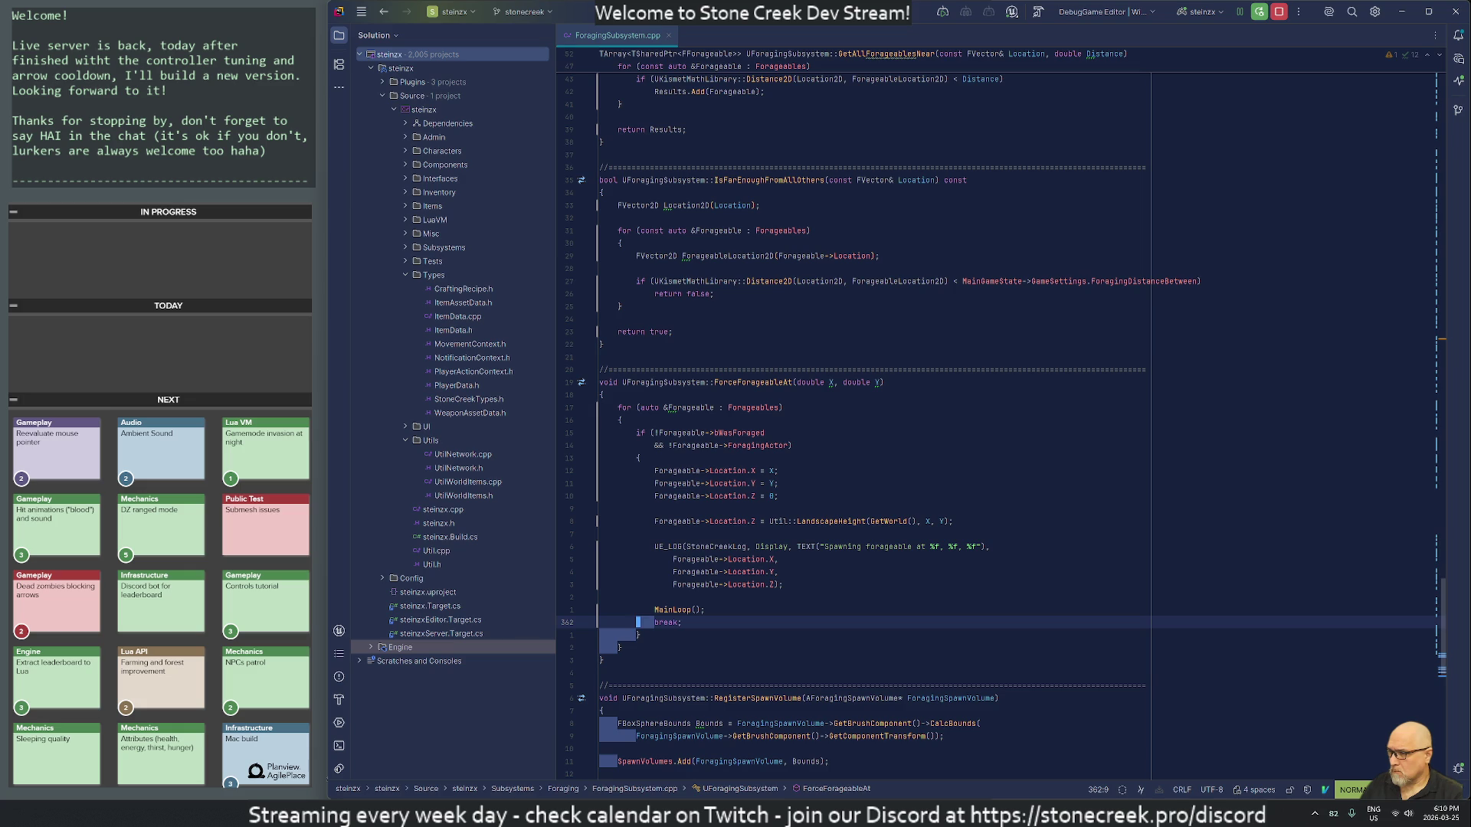
pyautogui.scroll(-10, 843, 383)
# Step: Remove the extra indentation from the UE_LOG line in RegisterSpawnVolume, then save and close with :wq
pyautogui.click(613, 268)
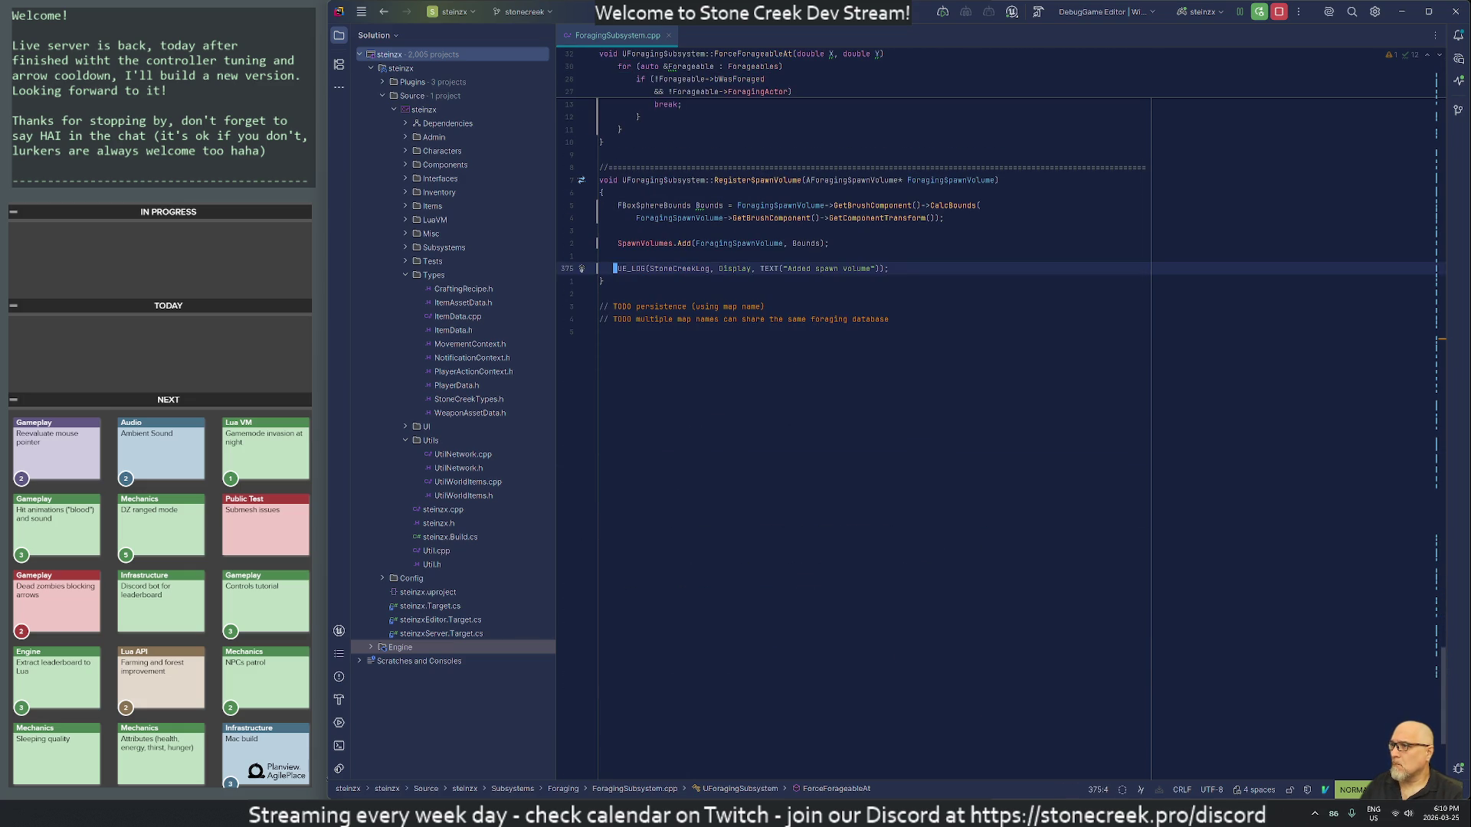
pyautogui.hotkey('ctrl', 'v')
pyautogui.press('k')
pyautogui.press('k')
pyautogui.press('k')
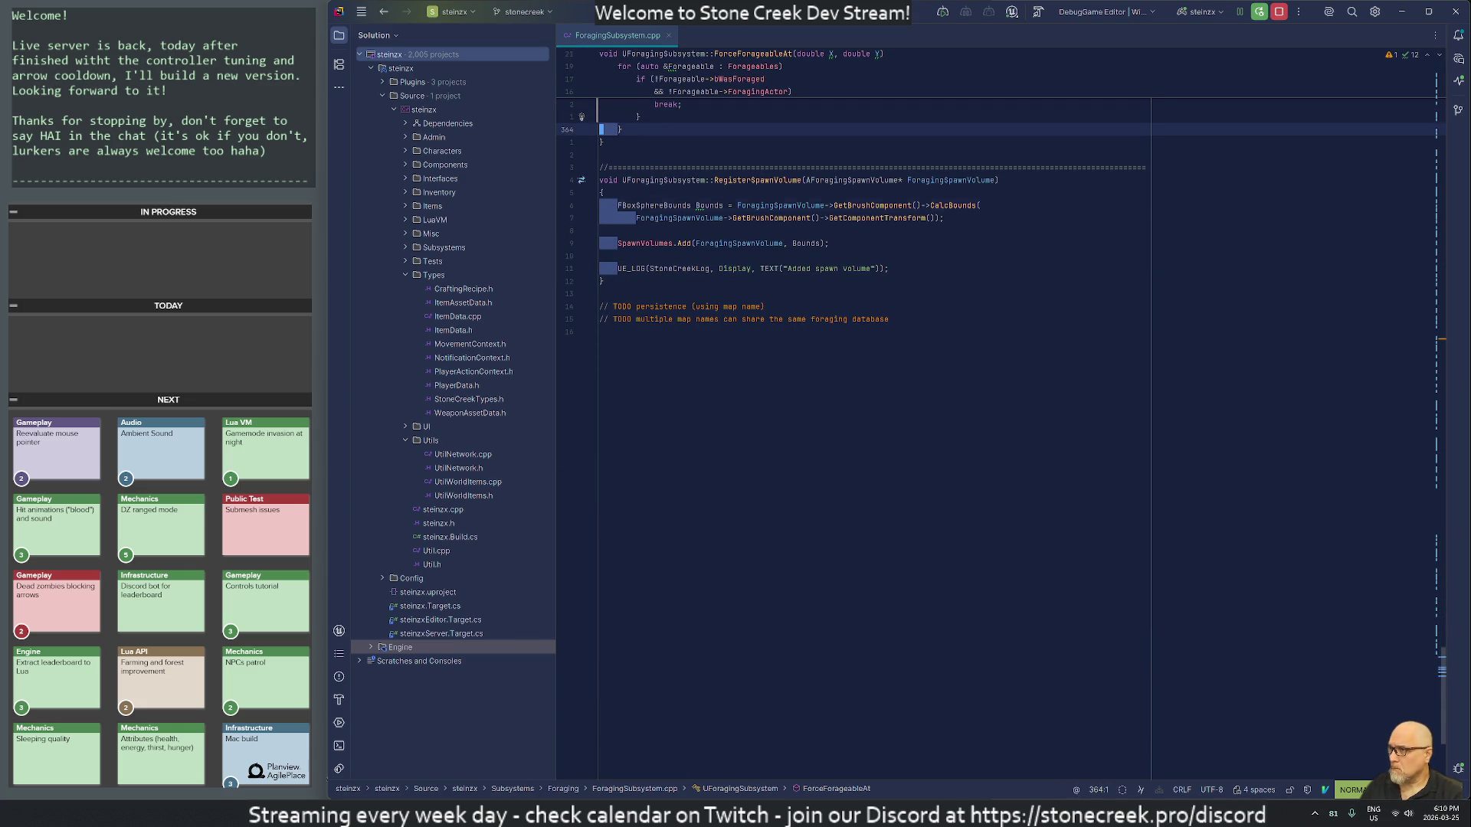
pyautogui.press('l')
pyautogui.press('l')
pyautogui.press('l')
pyautogui.press('Escape')
pyautogui.press('j')
pyautogui.press('j')
pyautogui.press('j')
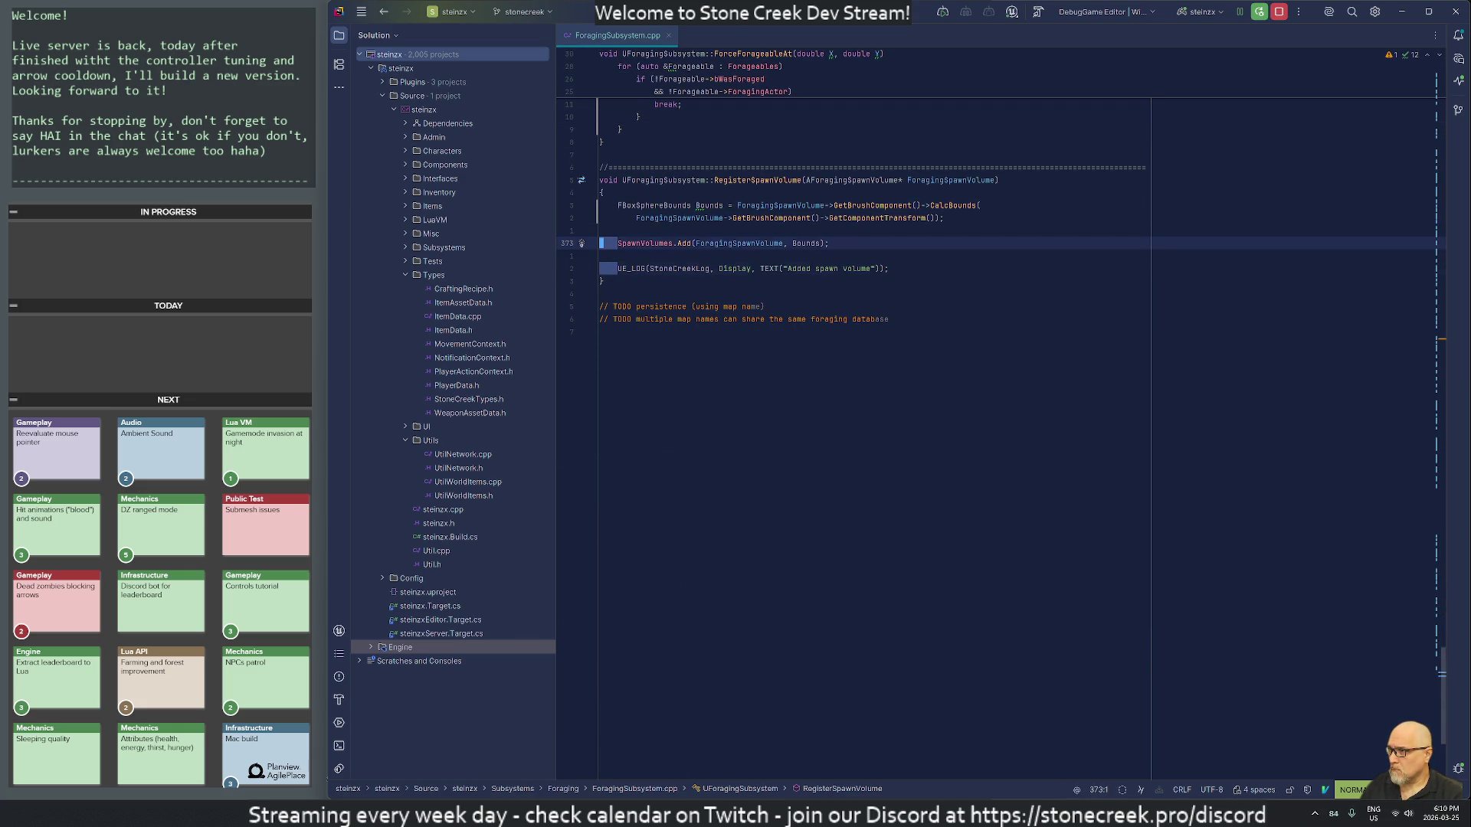
pyautogui.press('X')
pyautogui.press('X')
pyautogui.press('j')
pyautogui.press('j')
pyautogui.write(':wq')
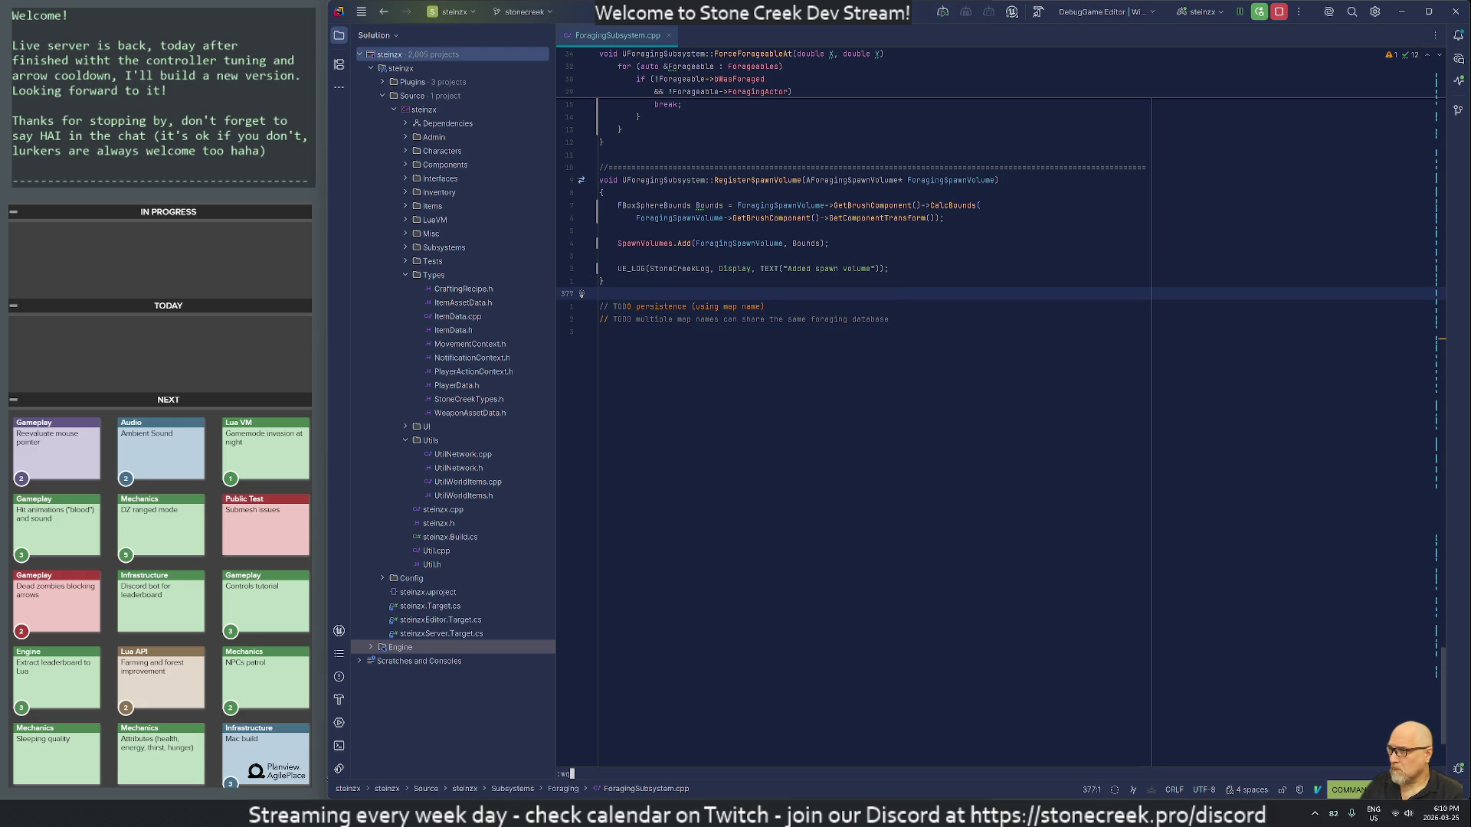
pyautogui.press('Return')
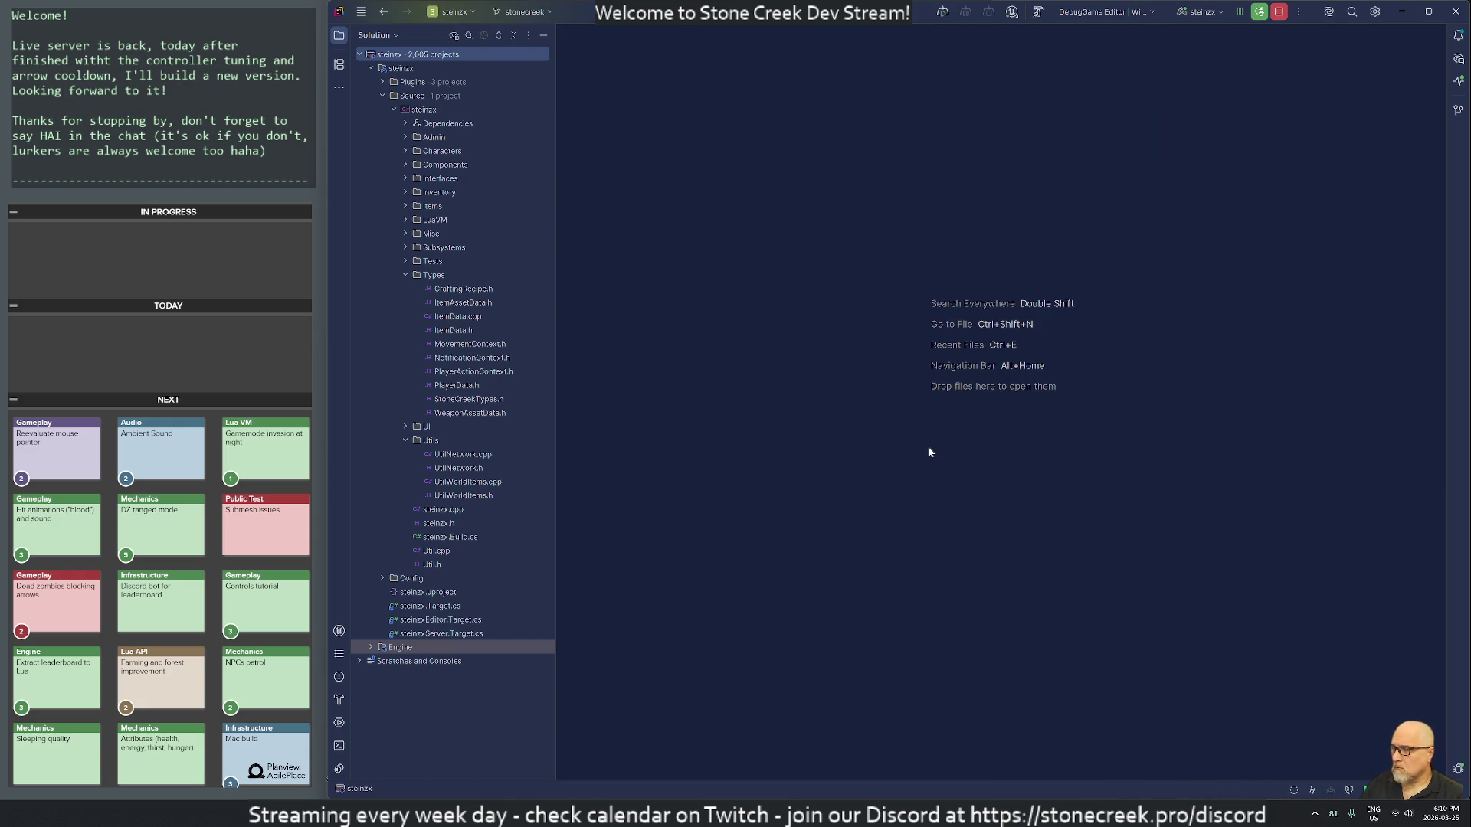
# Step: Step through the Perforce diffs of ForagingSubsystem.cpp, MainCameraManager.cpp and NPC.cpp, then hide the tool window
pyautogui.click(1458, 111)
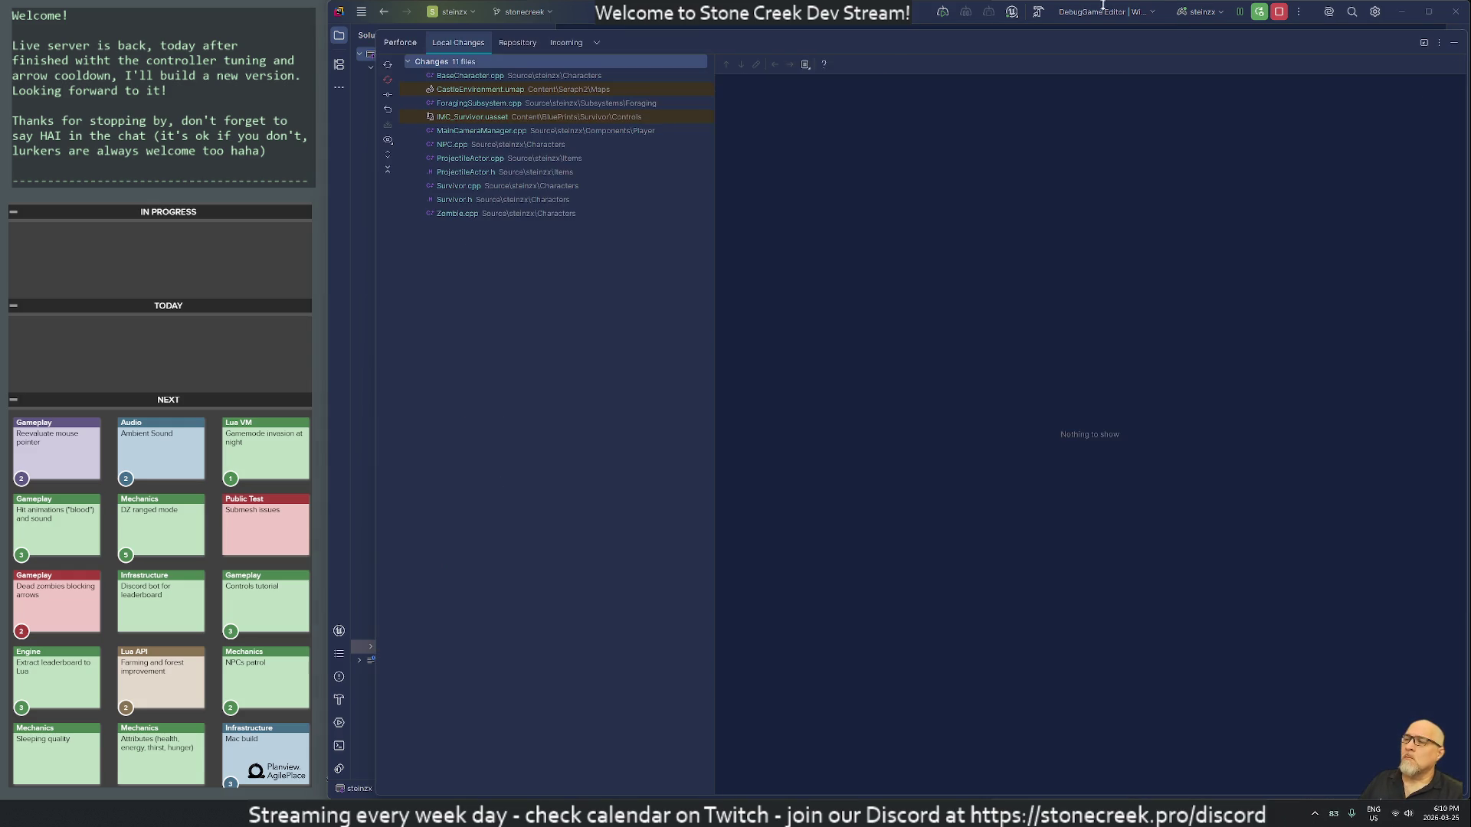
pyautogui.click(466, 104)
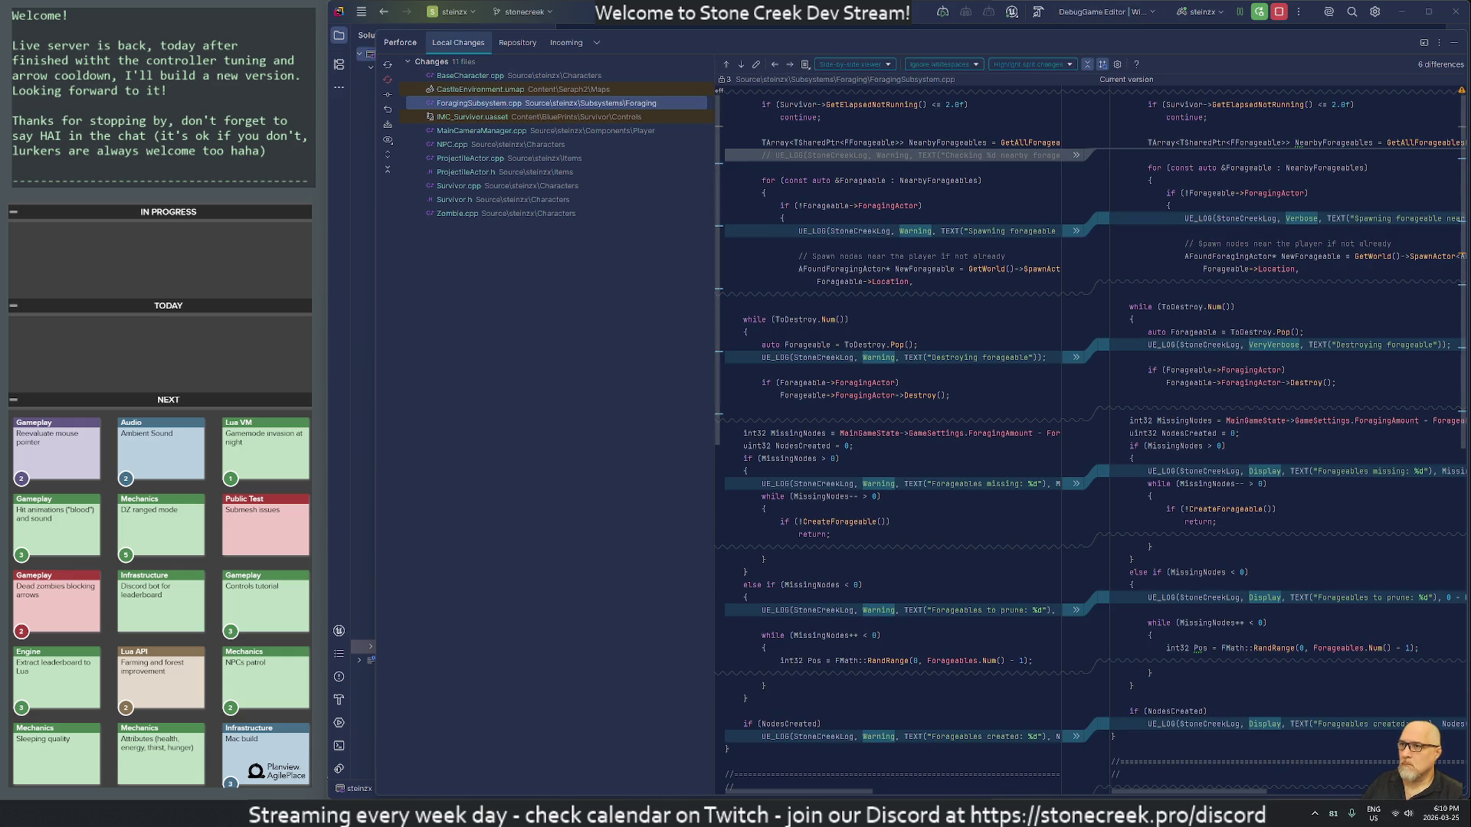
pyautogui.press('F7')
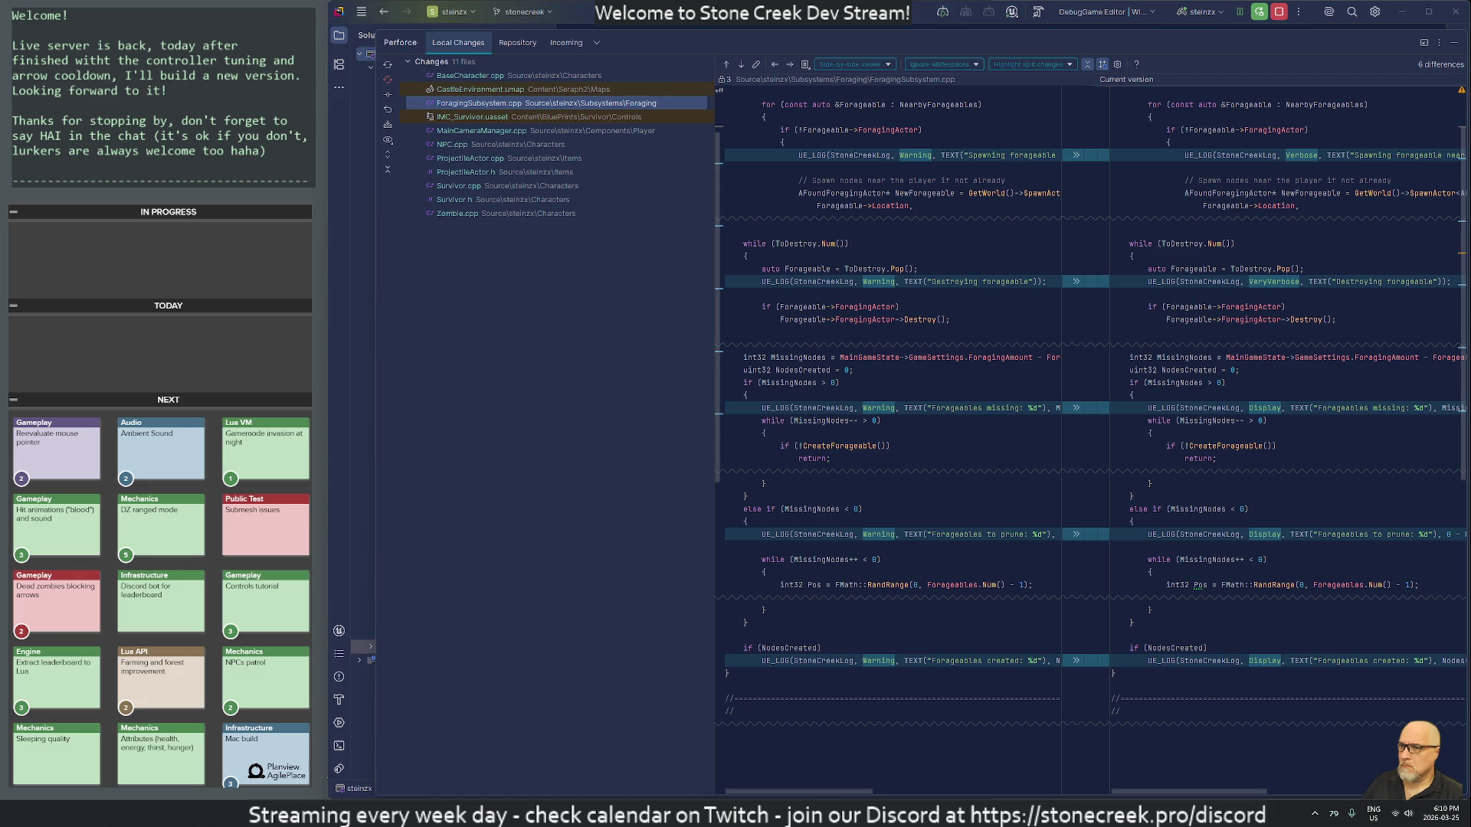
pyautogui.hotkey('shift', 'F7')
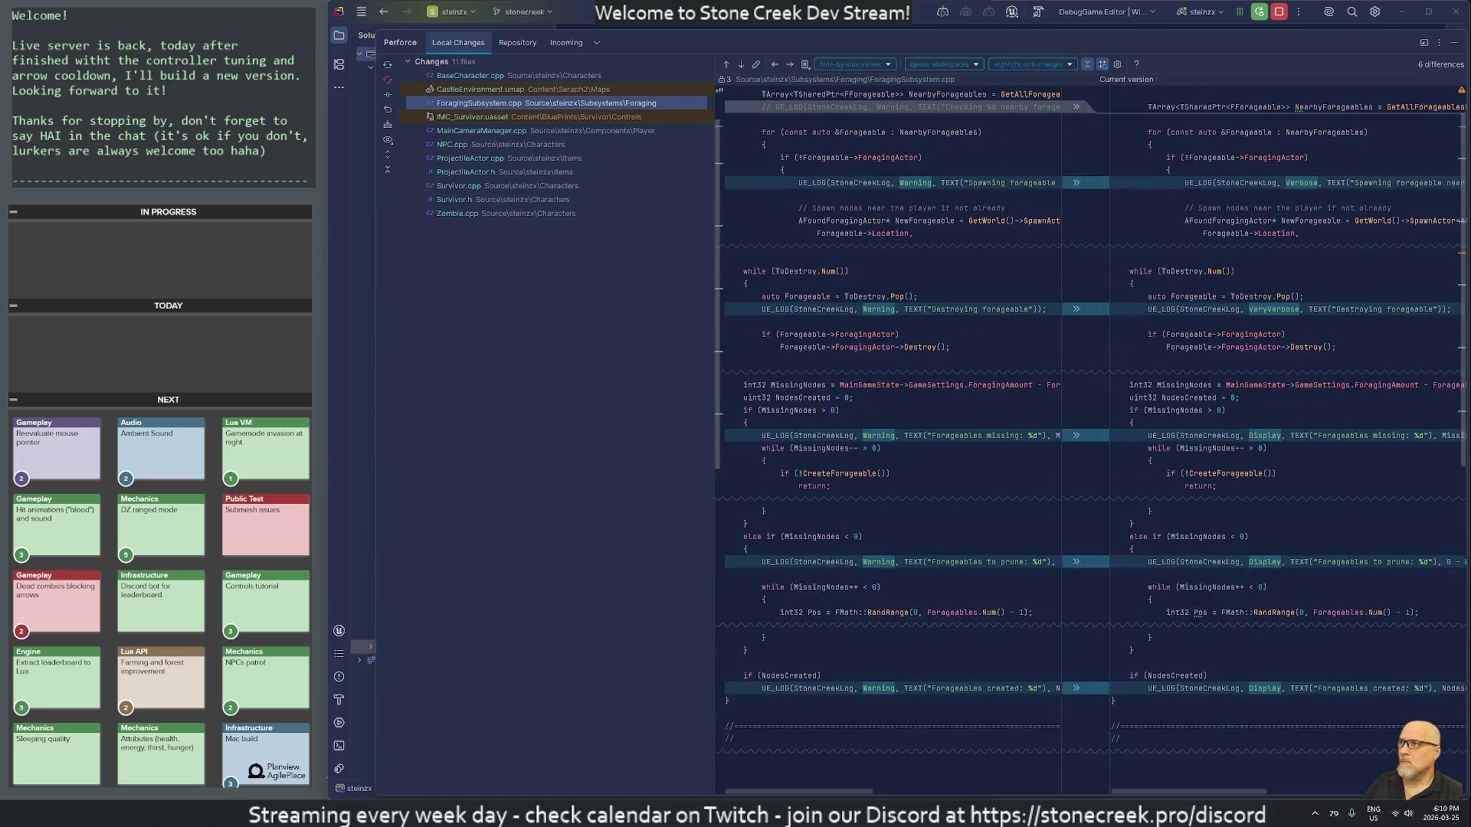
pyautogui.click(458, 131)
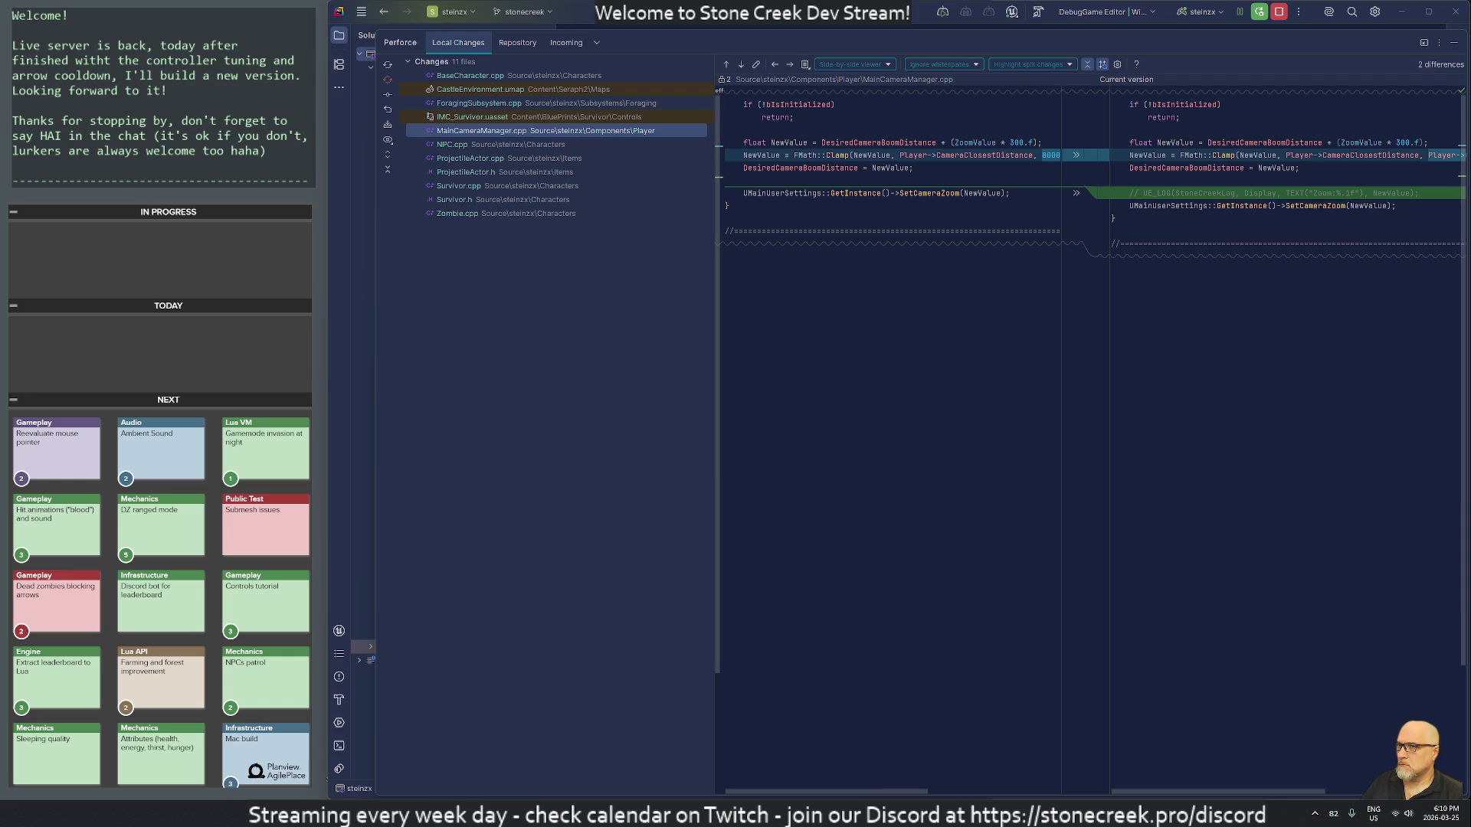
pyautogui.click(447, 145)
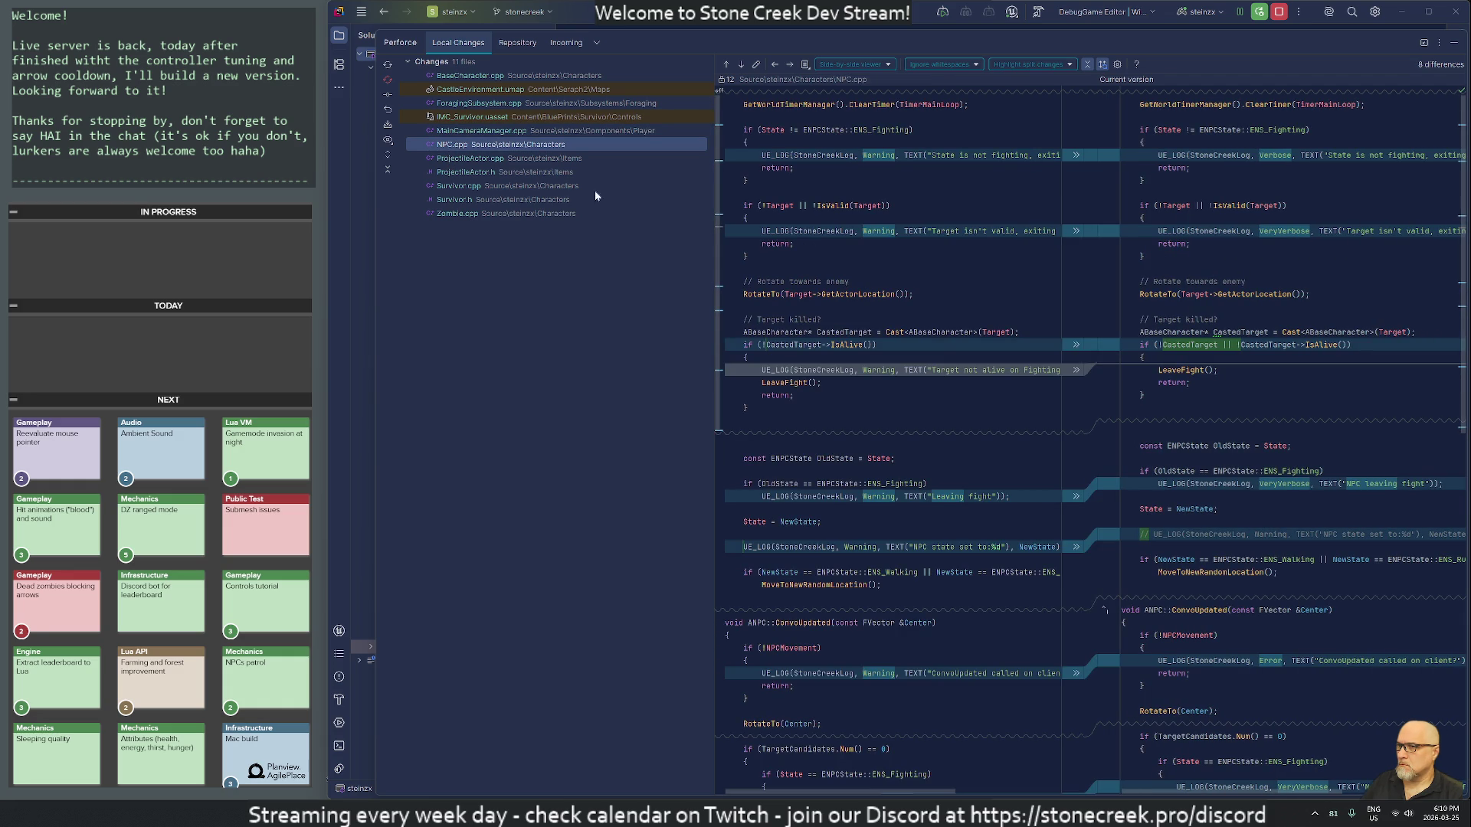
pyautogui.scroll(-6, 920, 383)
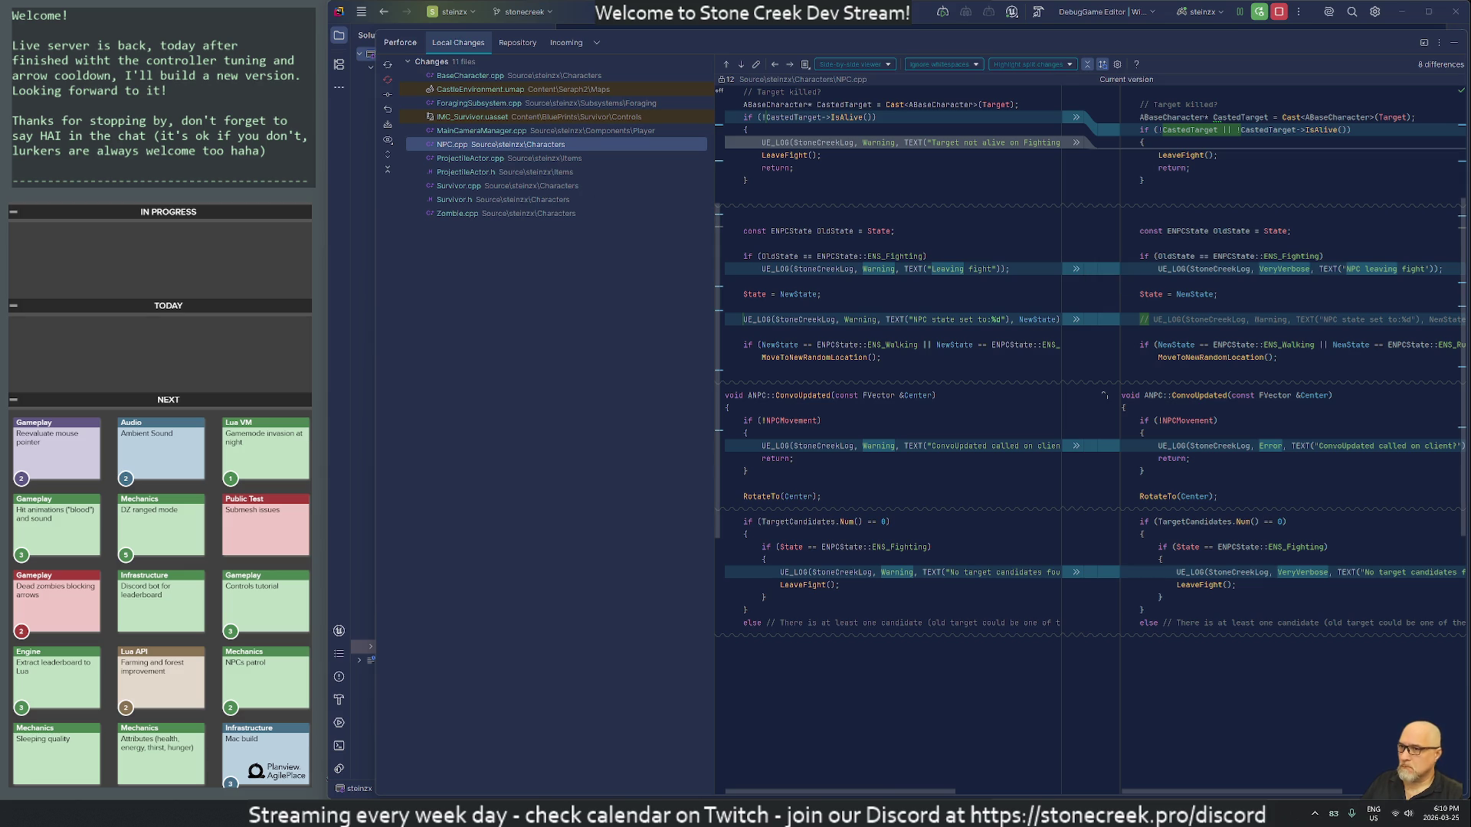
pyautogui.scroll(5, 1088, 437)
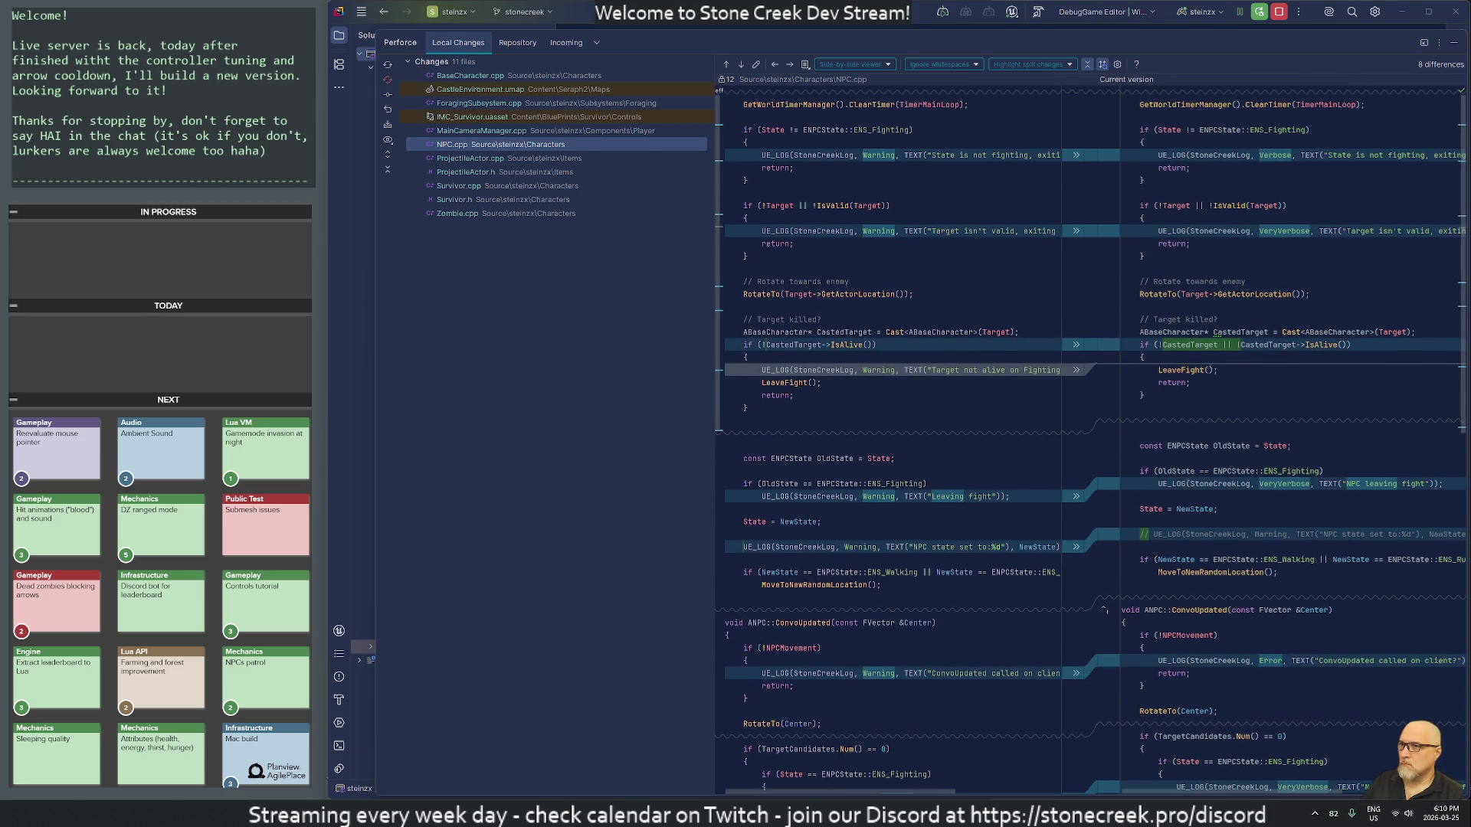
pyautogui.click(1454, 43)
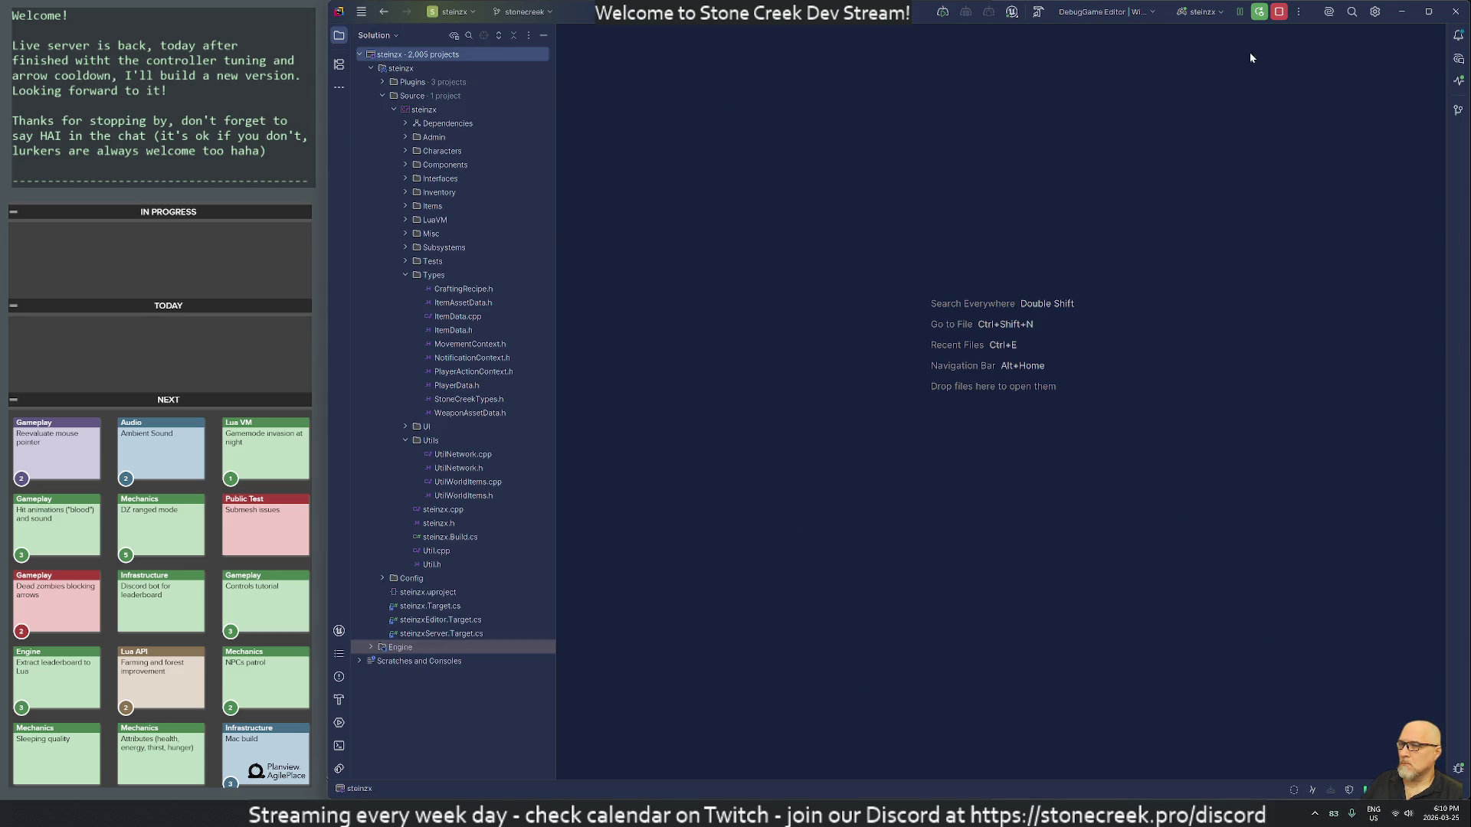
# Step: Live Coding compile the changes in Unreal Editor, enlarge the Output Log, and play CastleEnvironment
pyautogui.hotkey('alt', 'Tab')
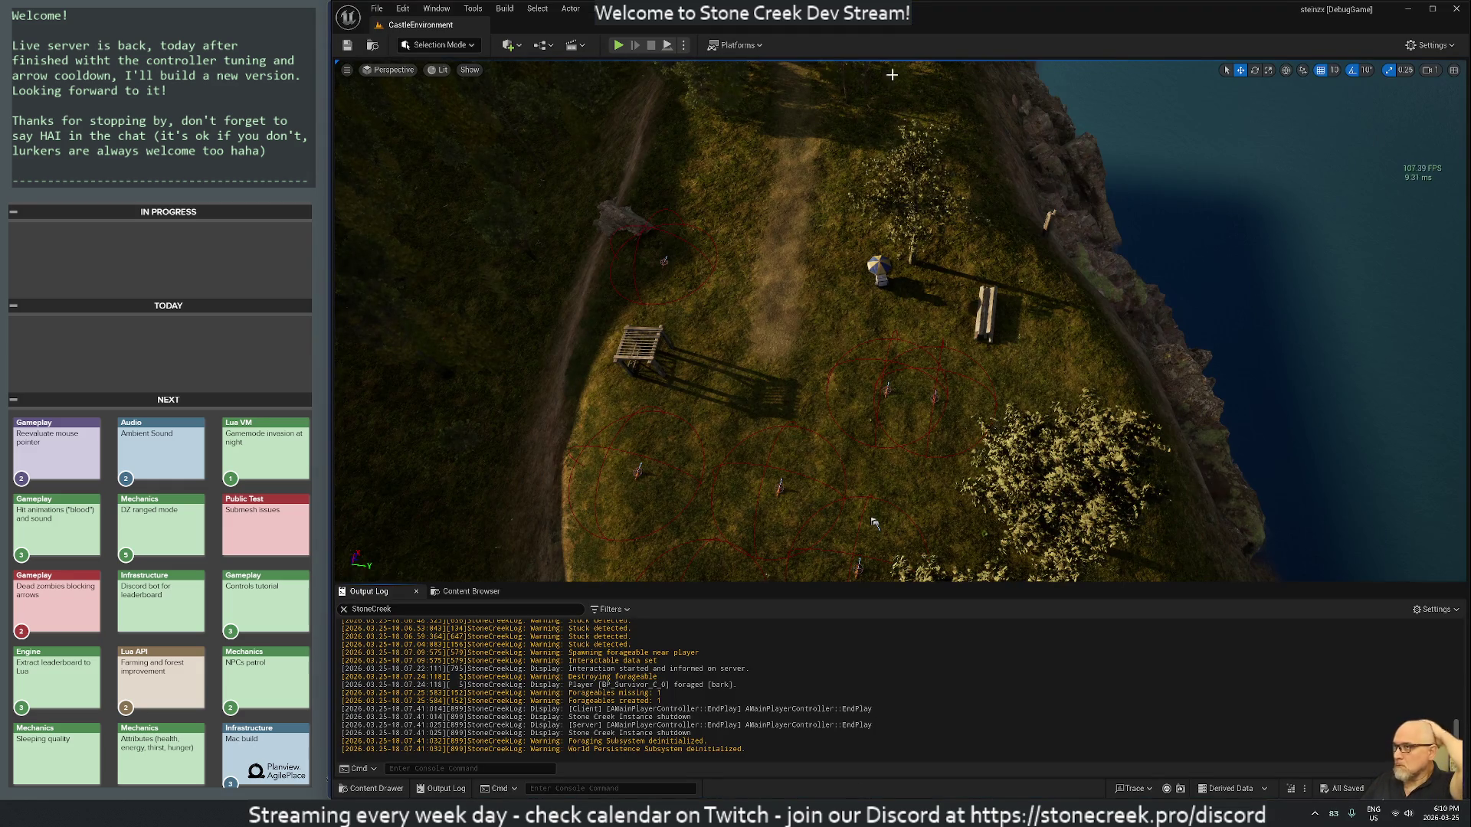
pyautogui.click(1283, 787)
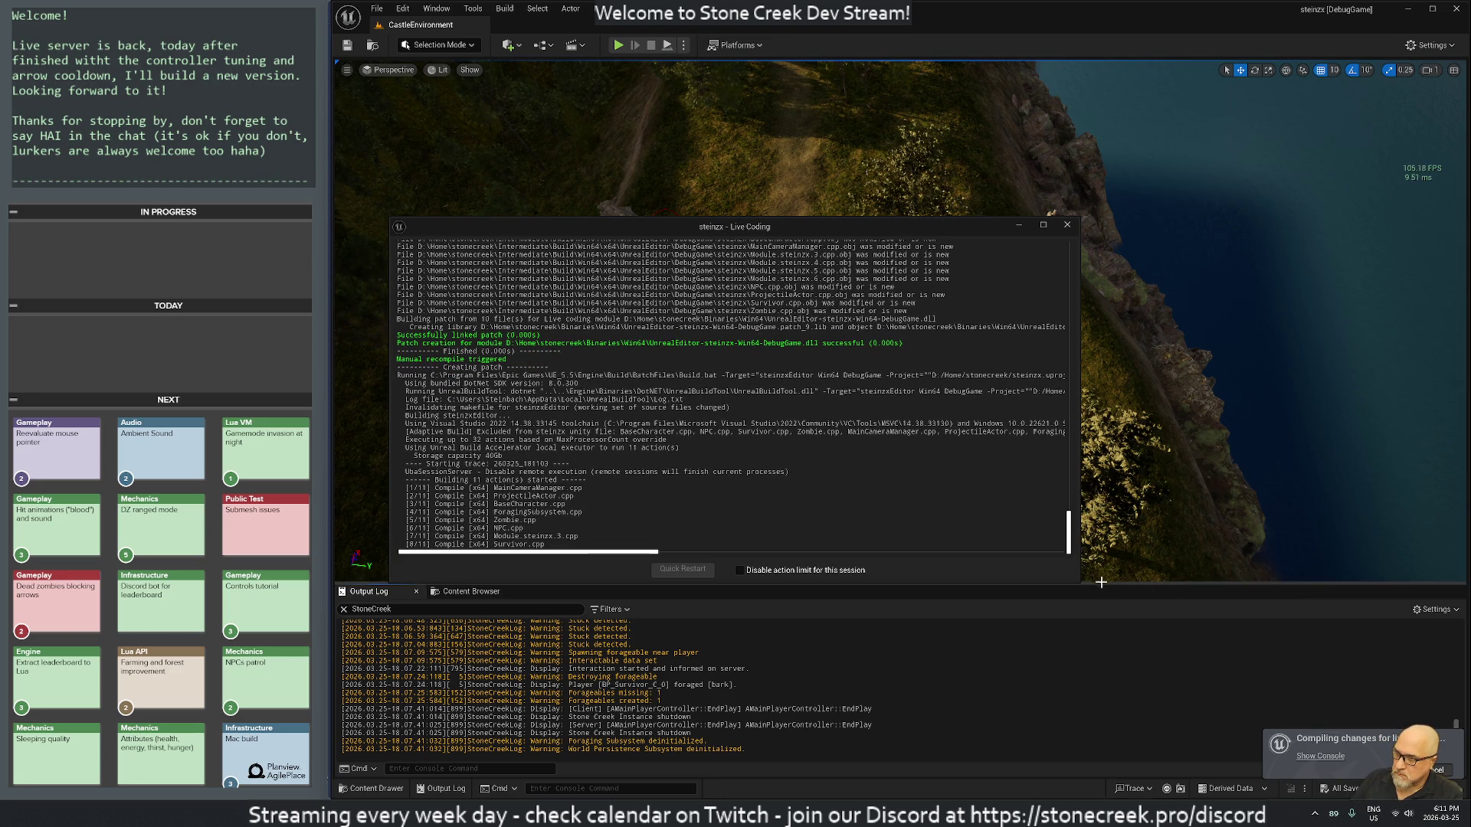
pyautogui.moveTo(1101, 583); pyautogui.dragTo(1078, 304)
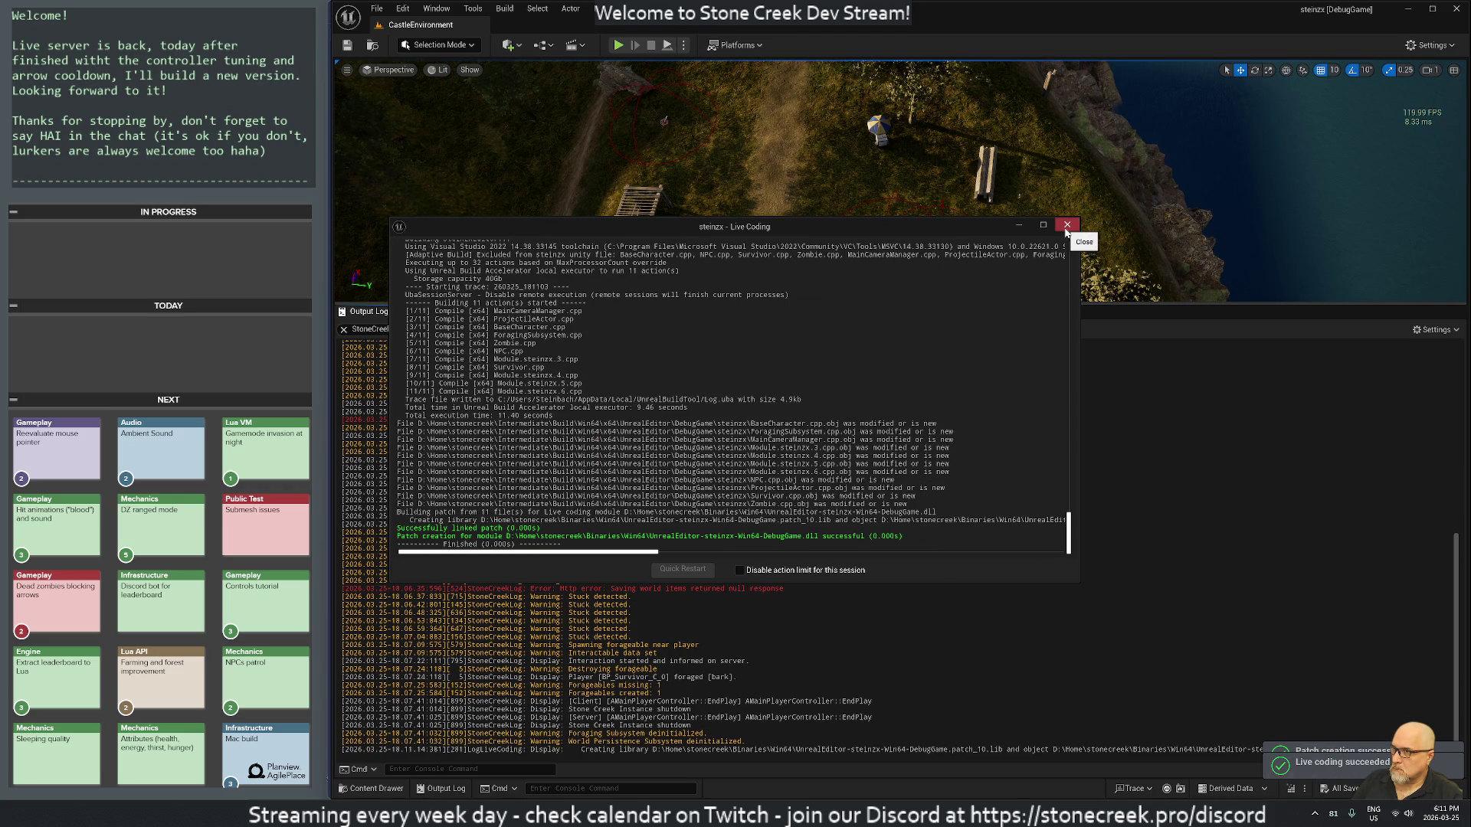
pyautogui.click(1066, 226)
pyautogui.click(625, 44)
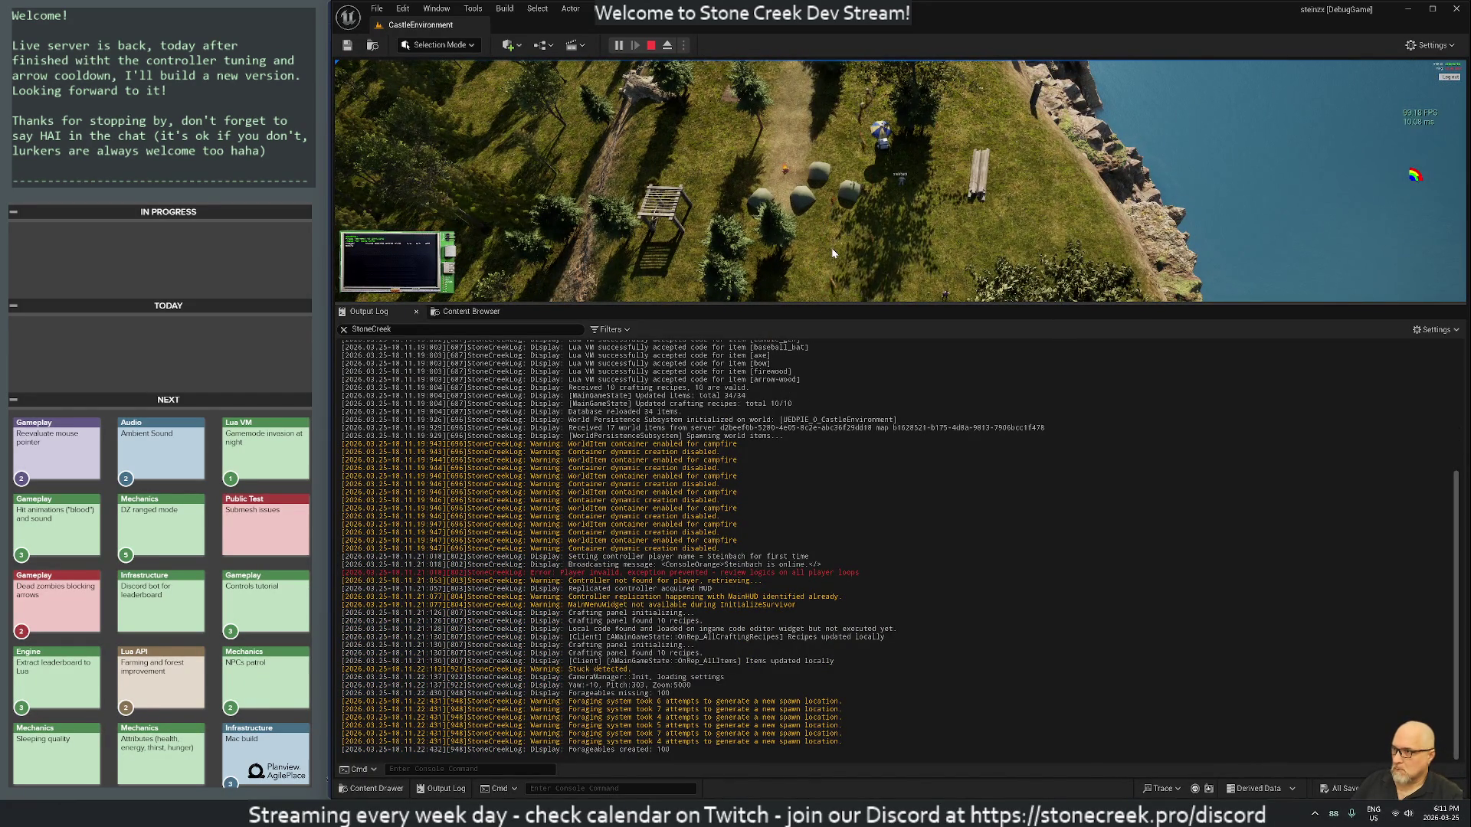
# Step: Play fullscreen with the Admin Panel on Performance, respawn and walk, clear all metrics, then switch to VS Code
pyautogui.press('F11')
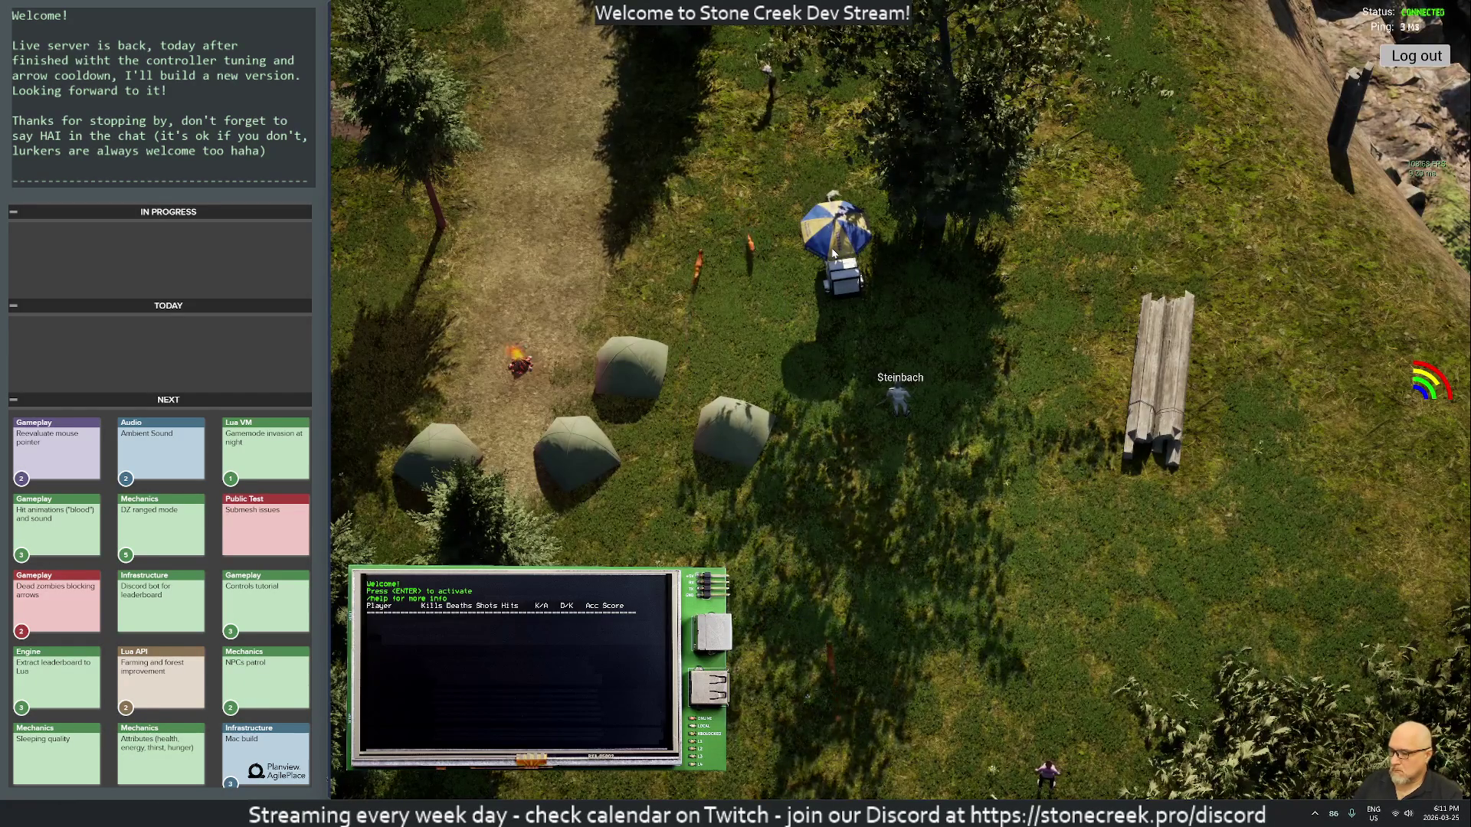
pyautogui.press('F1')
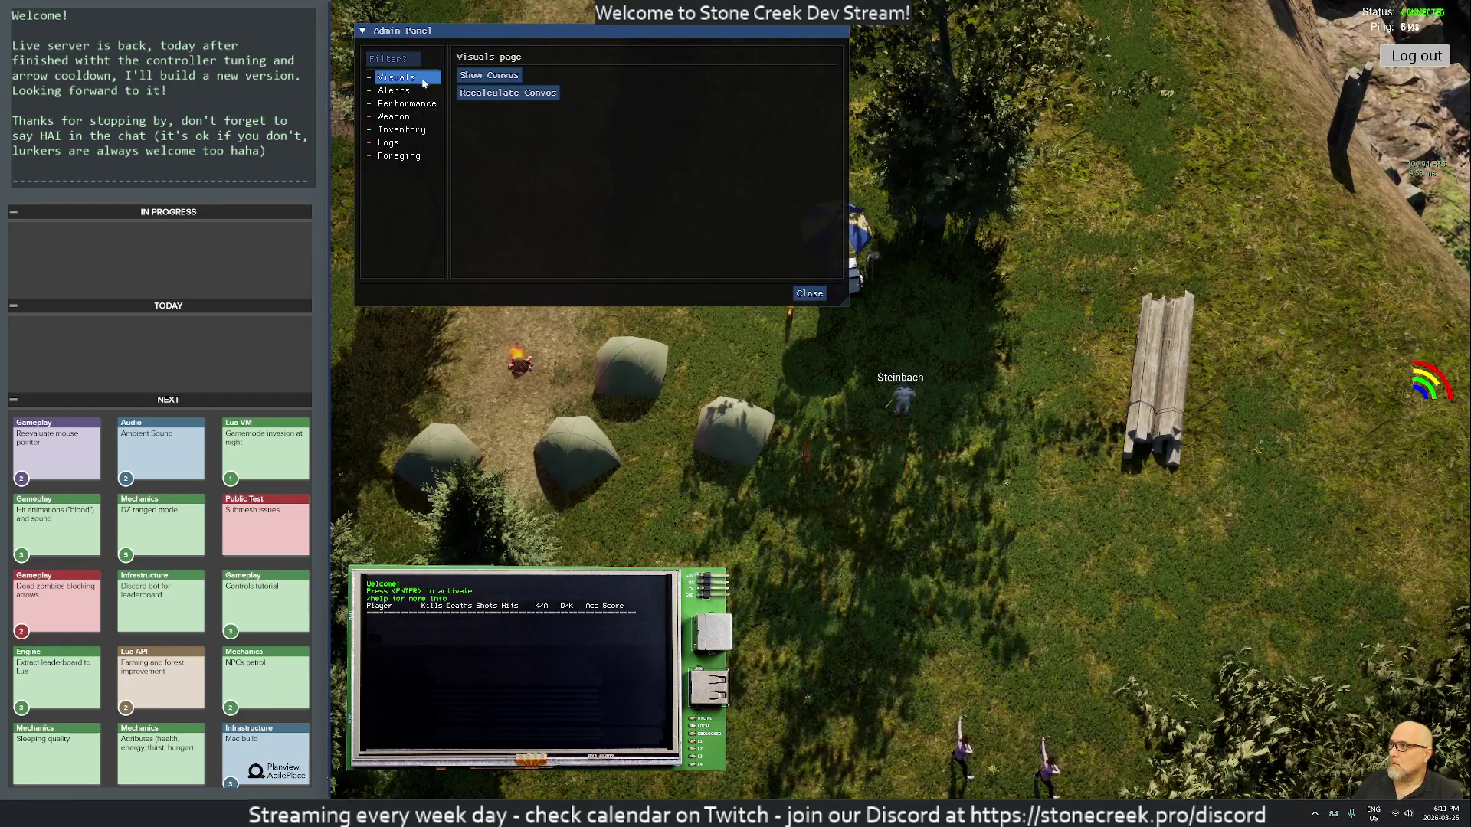
pyautogui.click(414, 103)
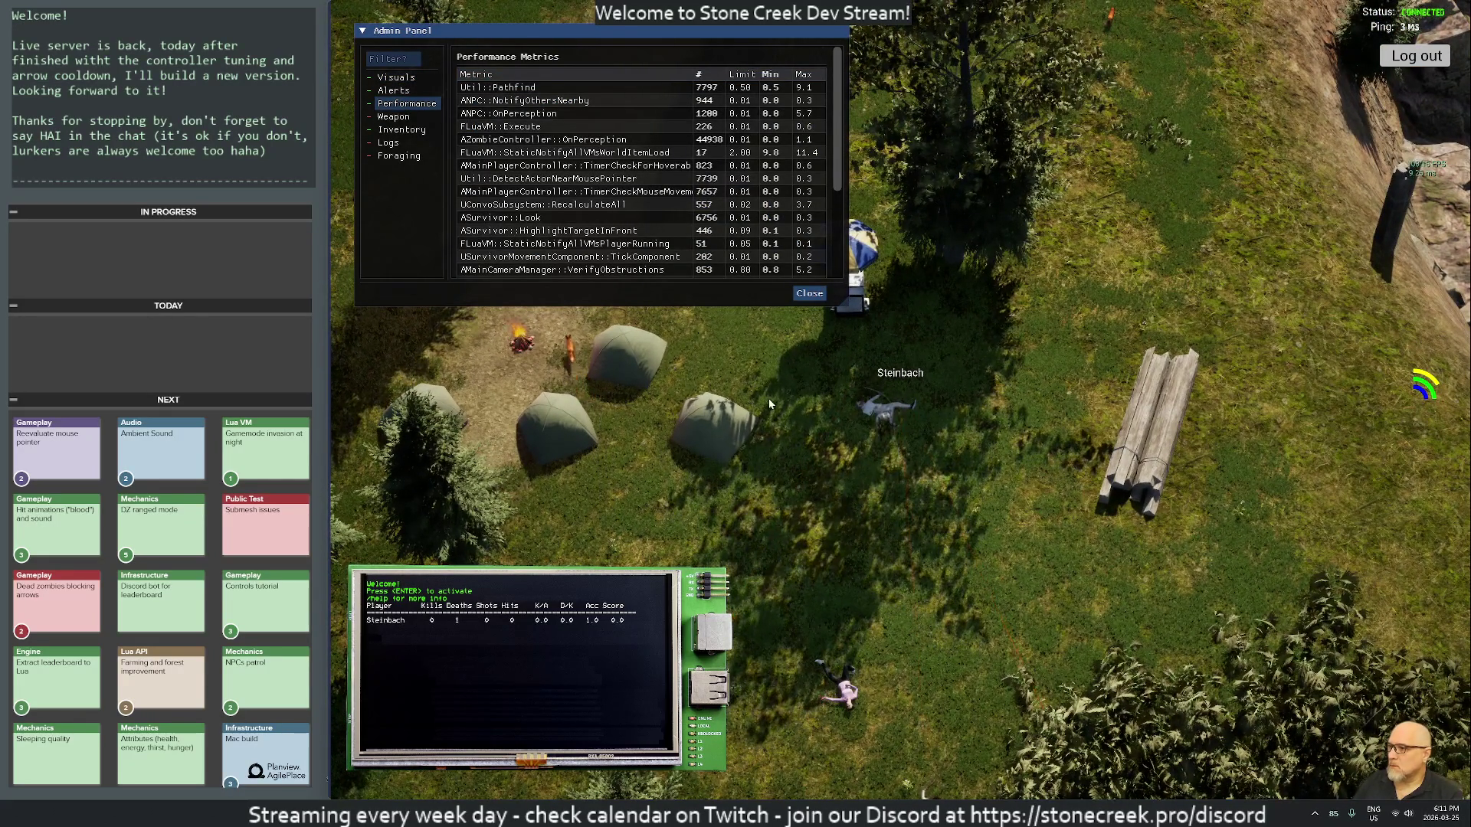
pyautogui.press('space')
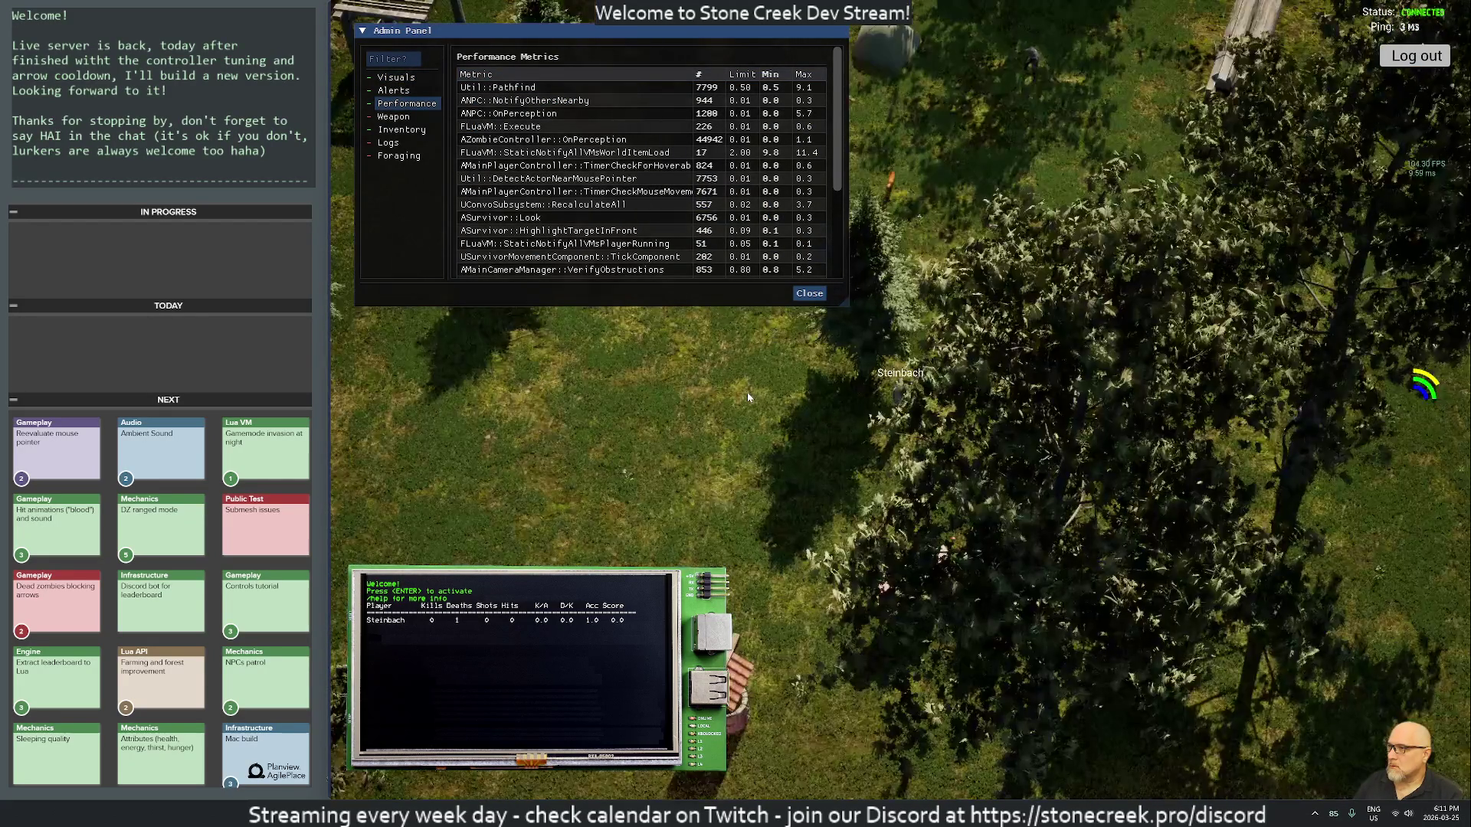
pyautogui.press('s')
pyautogui.press('a')
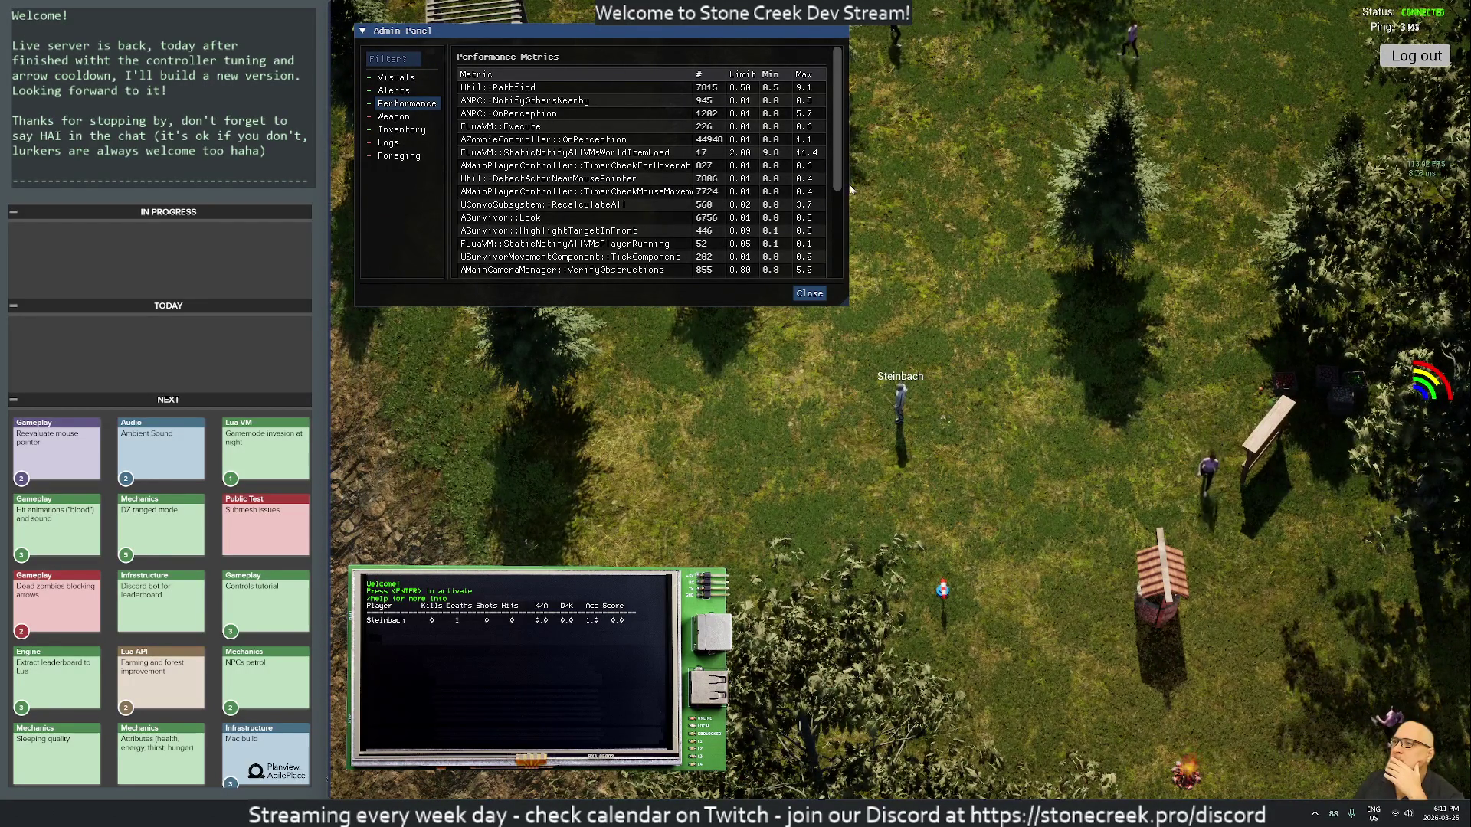
pyautogui.scroll(-3, 766, 191)
pyautogui.click(485, 270)
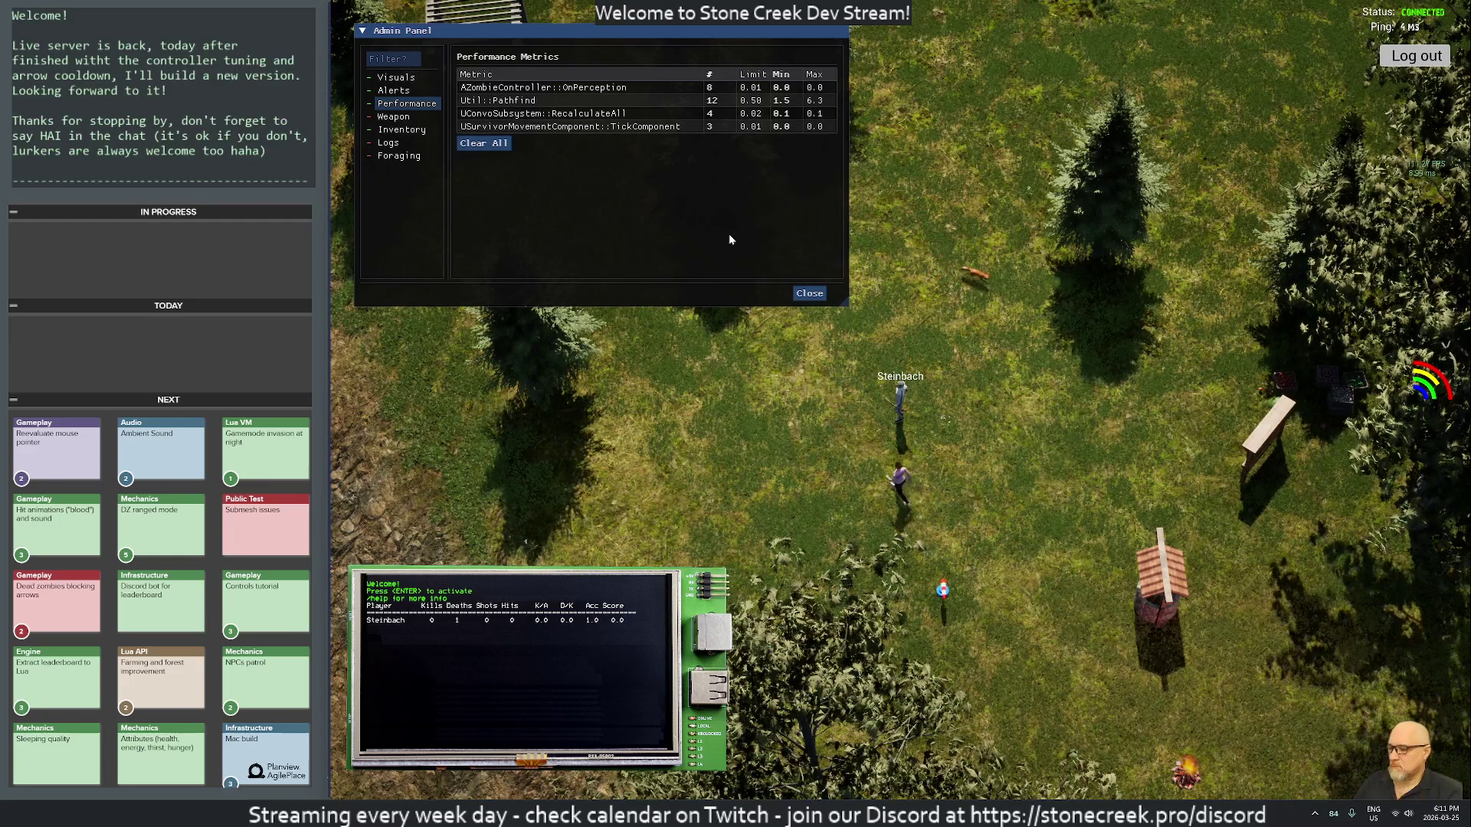
pyautogui.hotkey('alt', 'Tab')
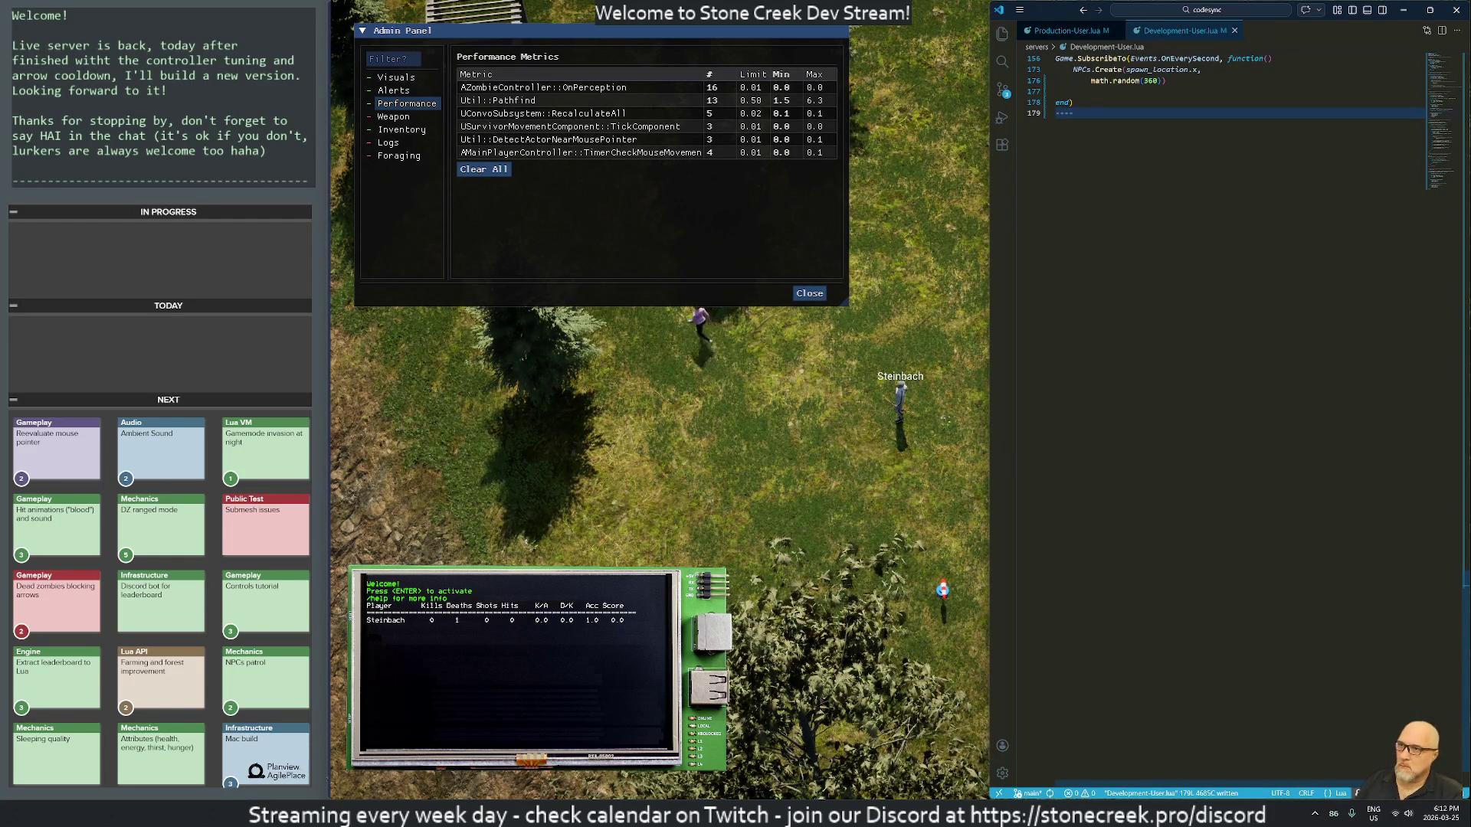
# Step: Trim the stray characters from line 179 of Development-User.lua and save it with :w
pyautogui.press('BackSpace')
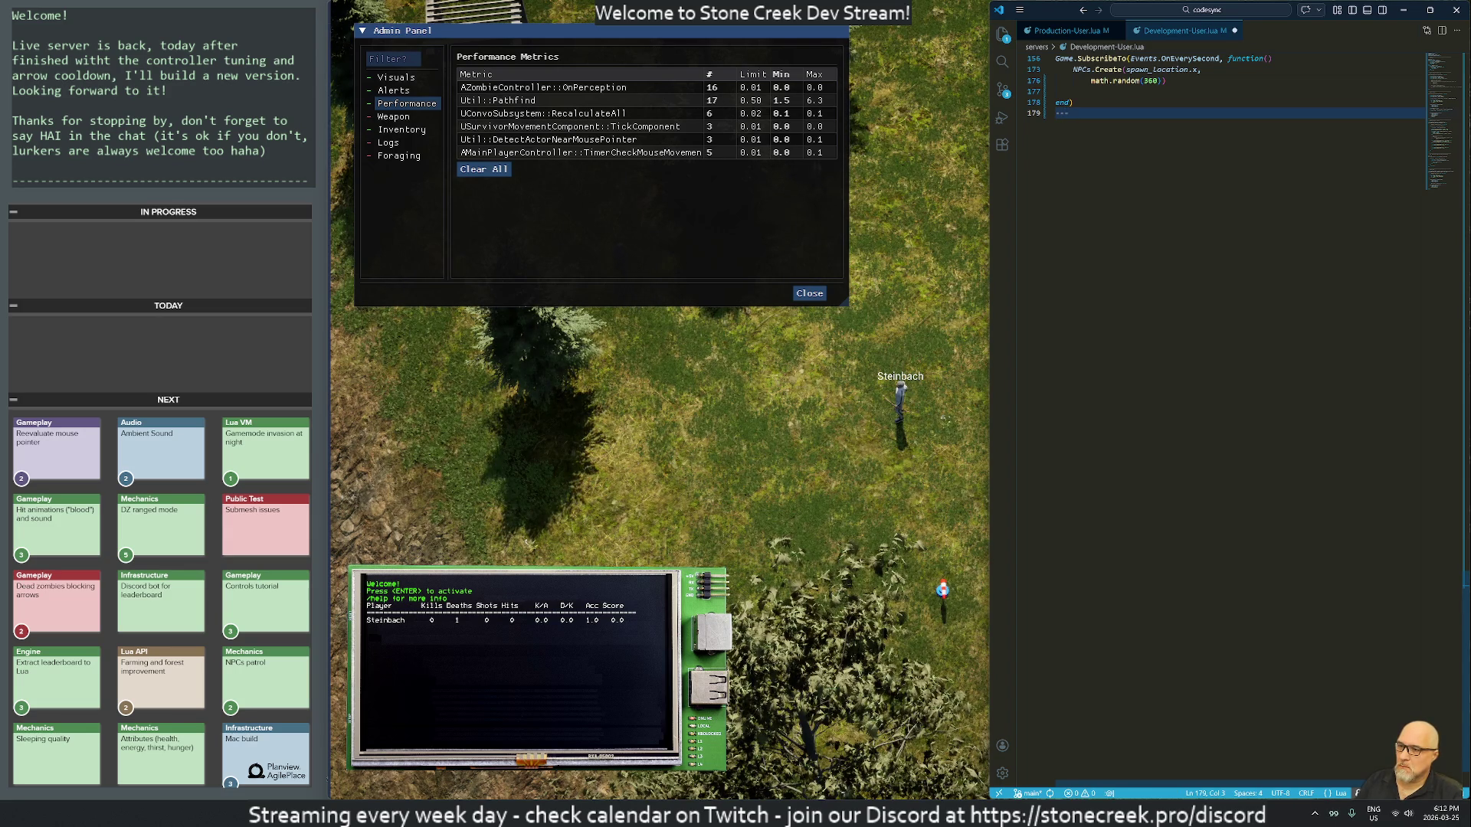
pyautogui.write(':w')
pyautogui.press('Return')
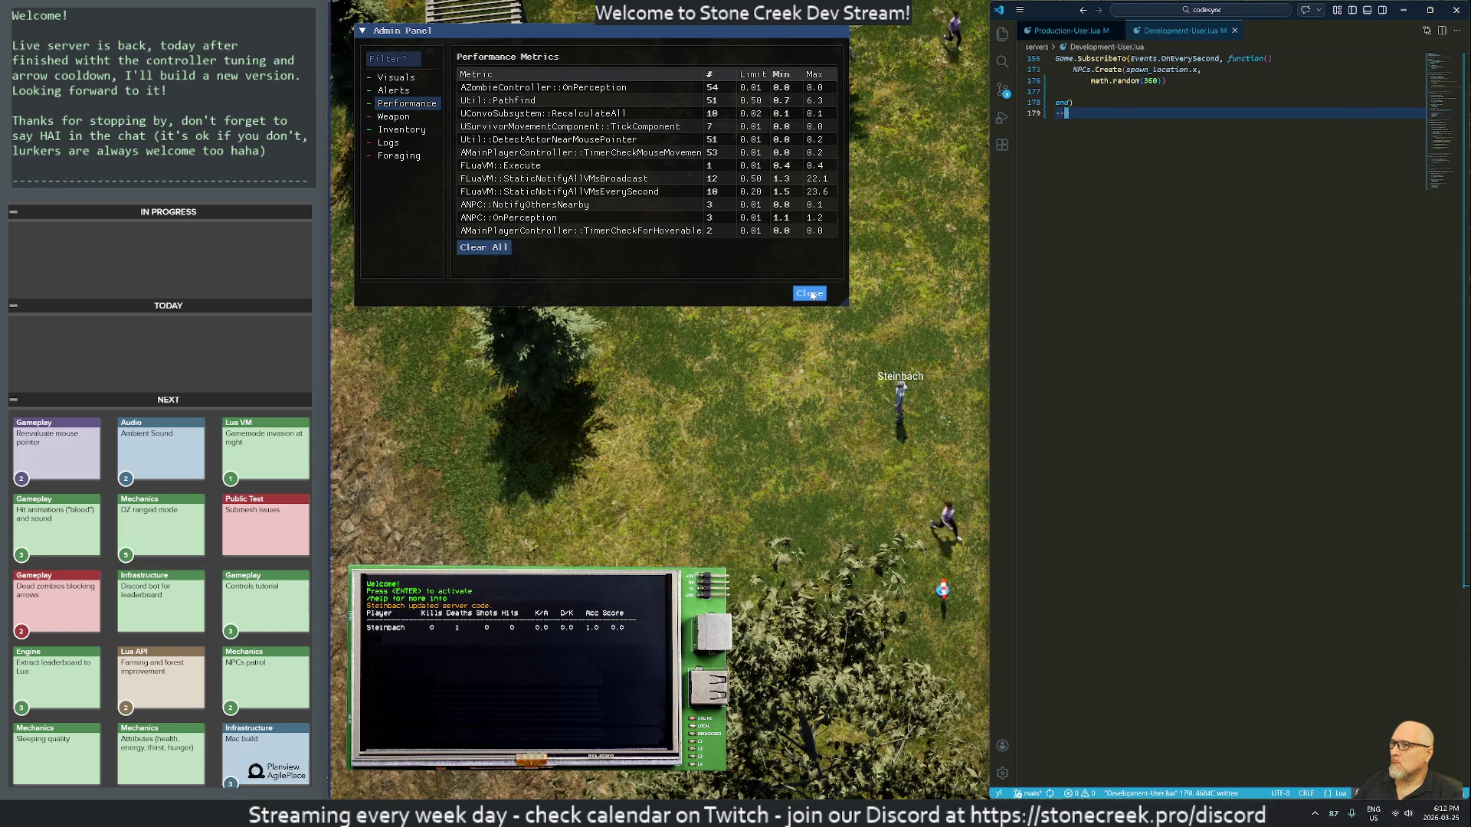
# Step: Close the Admin Panel and orbit the camera around the survivor by the camp tents
pyautogui.click(812, 294)
pyautogui.scroll(5, 930, 342)
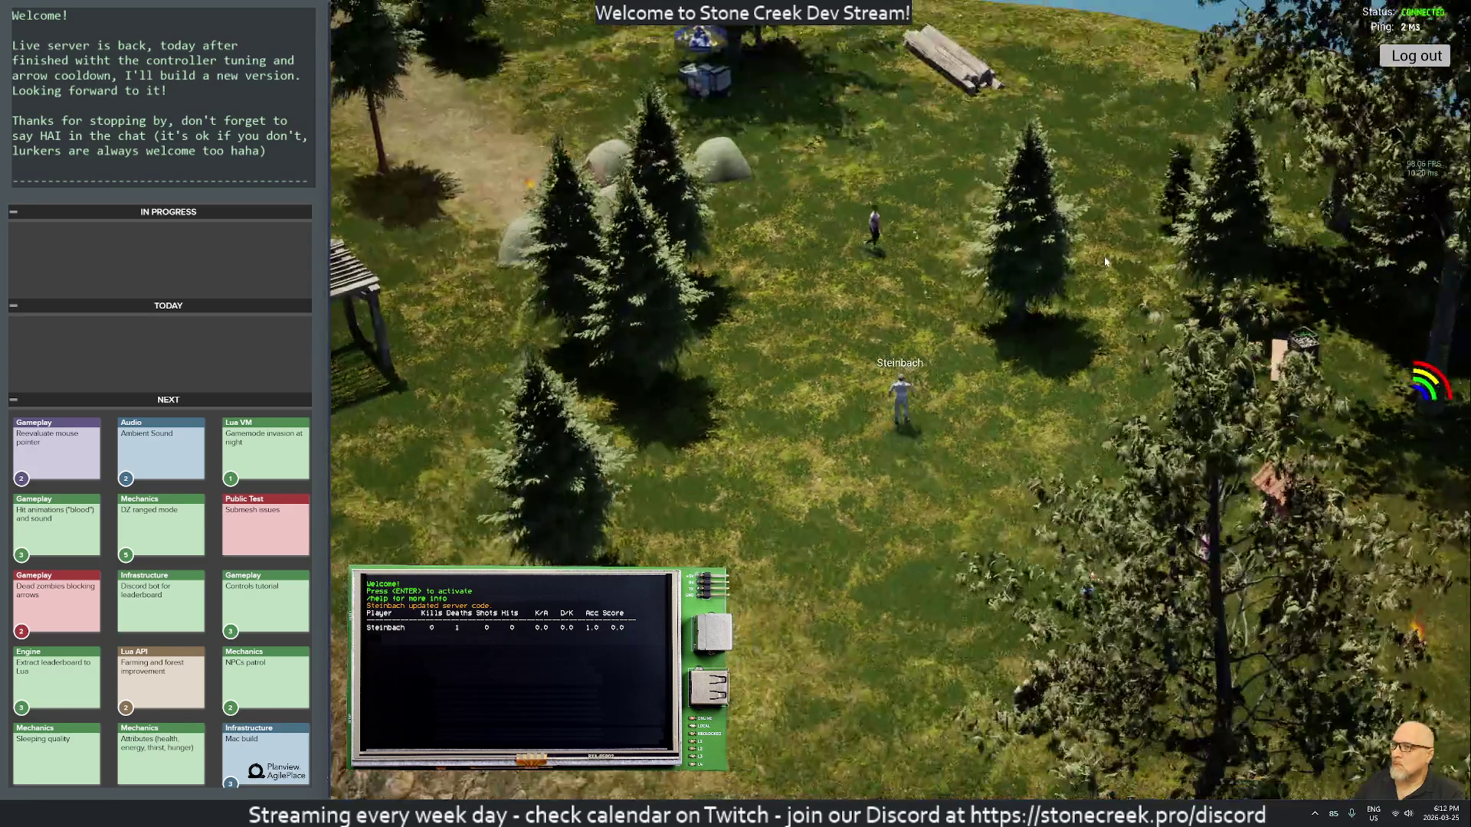
pyautogui.scroll(-2, 843, 383)
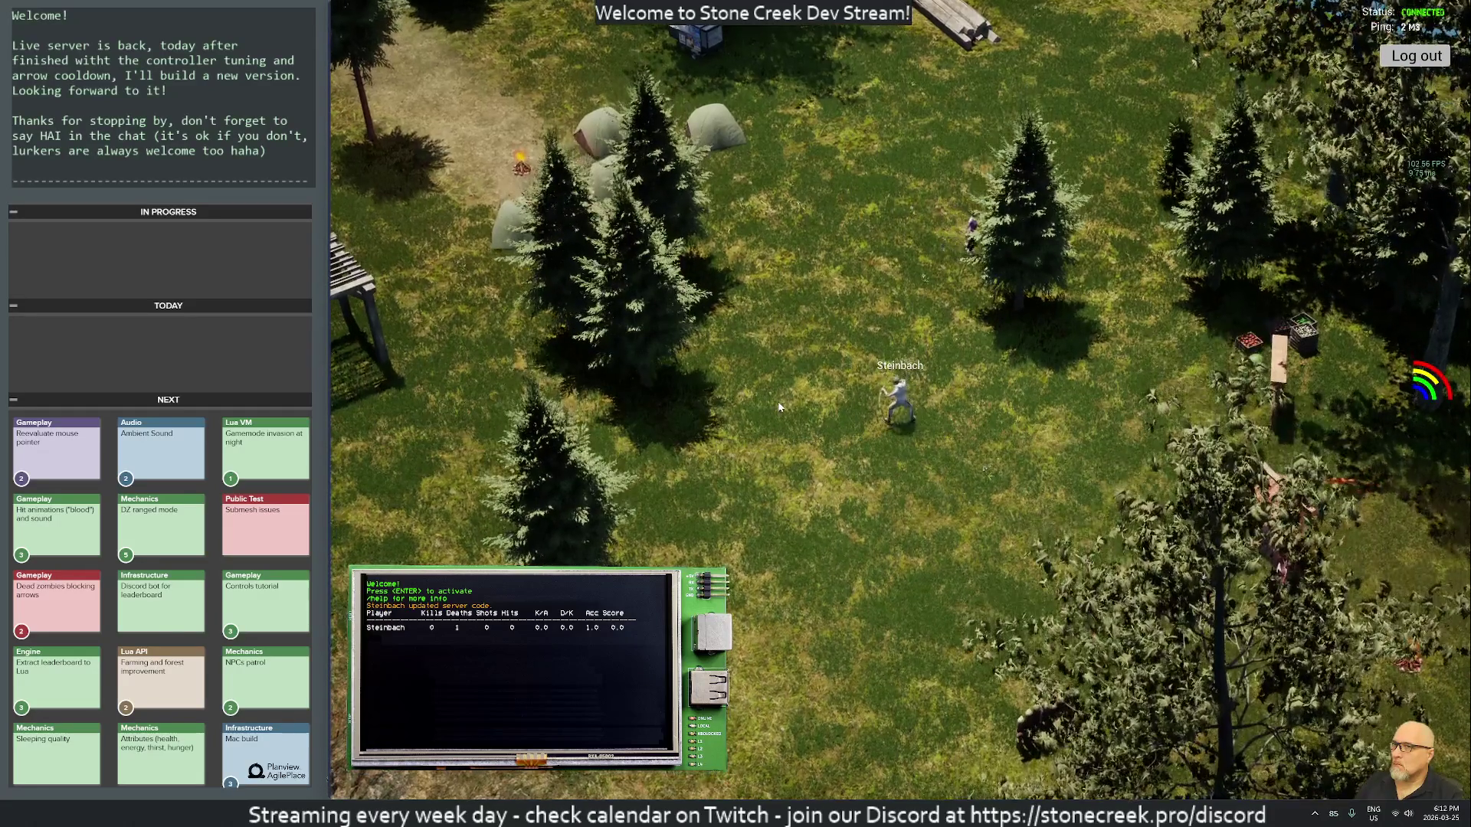
pyautogui.scroll(-2, 766, 421)
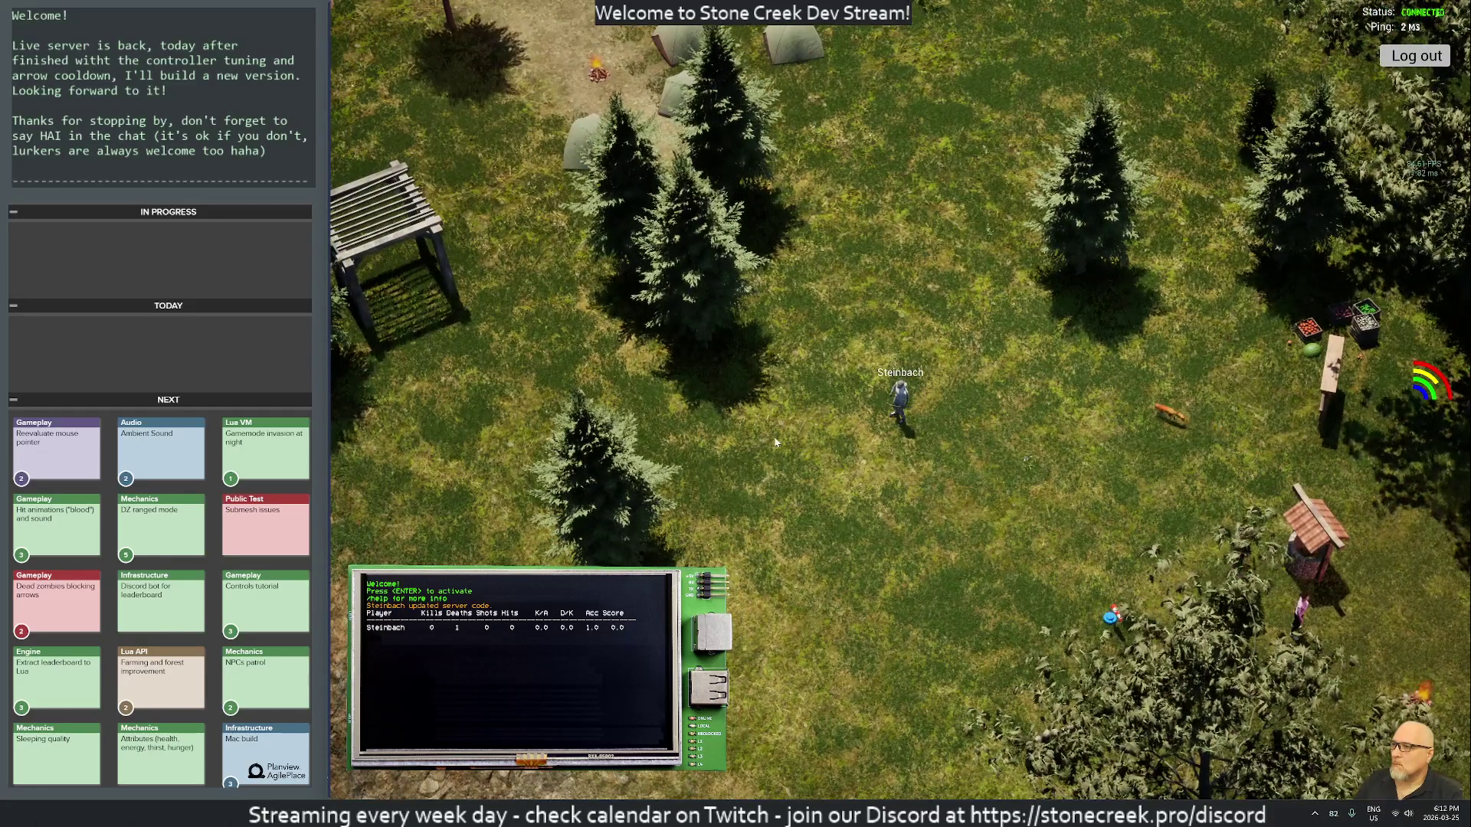
pyautogui.scroll(4, 919, 360)
pyautogui.moveTo(976, 340); pyautogui.dragTo(763, 361)
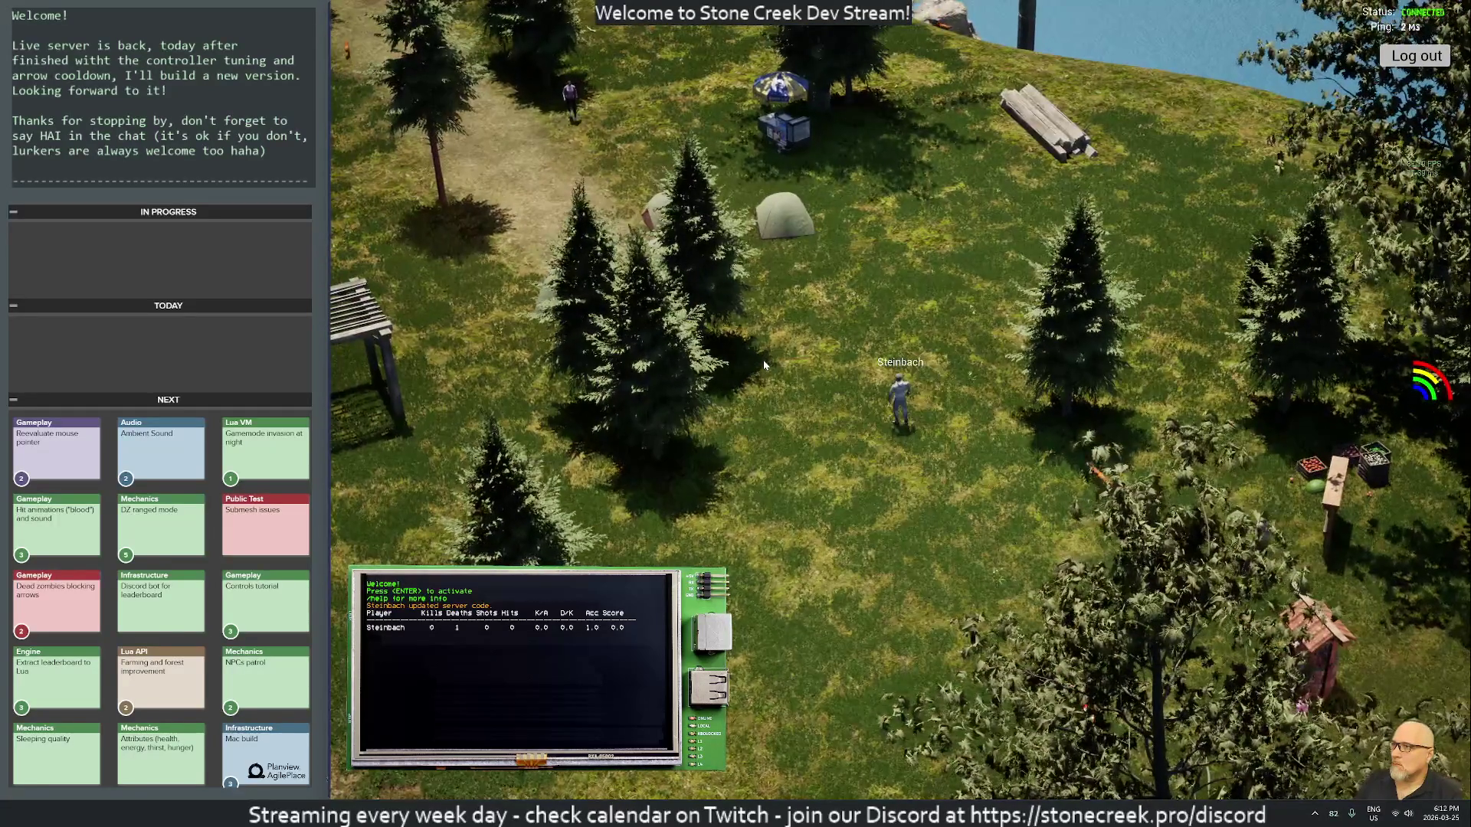
pyautogui.moveTo(674, 357); pyautogui.dragTo(588, 350)
pyautogui.scroll(-2, 540, 340)
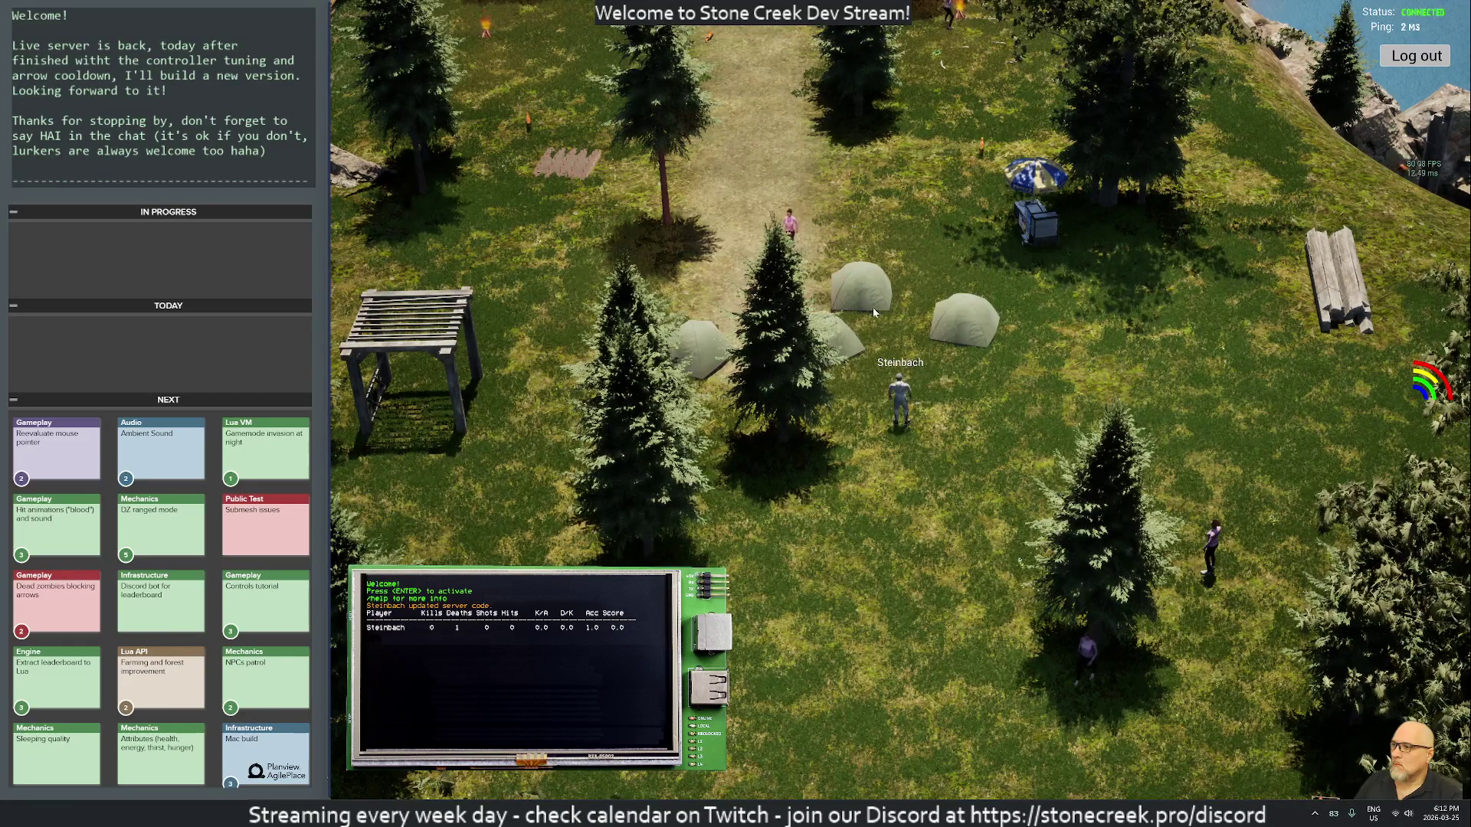
pyautogui.scroll(2, 875, 312)
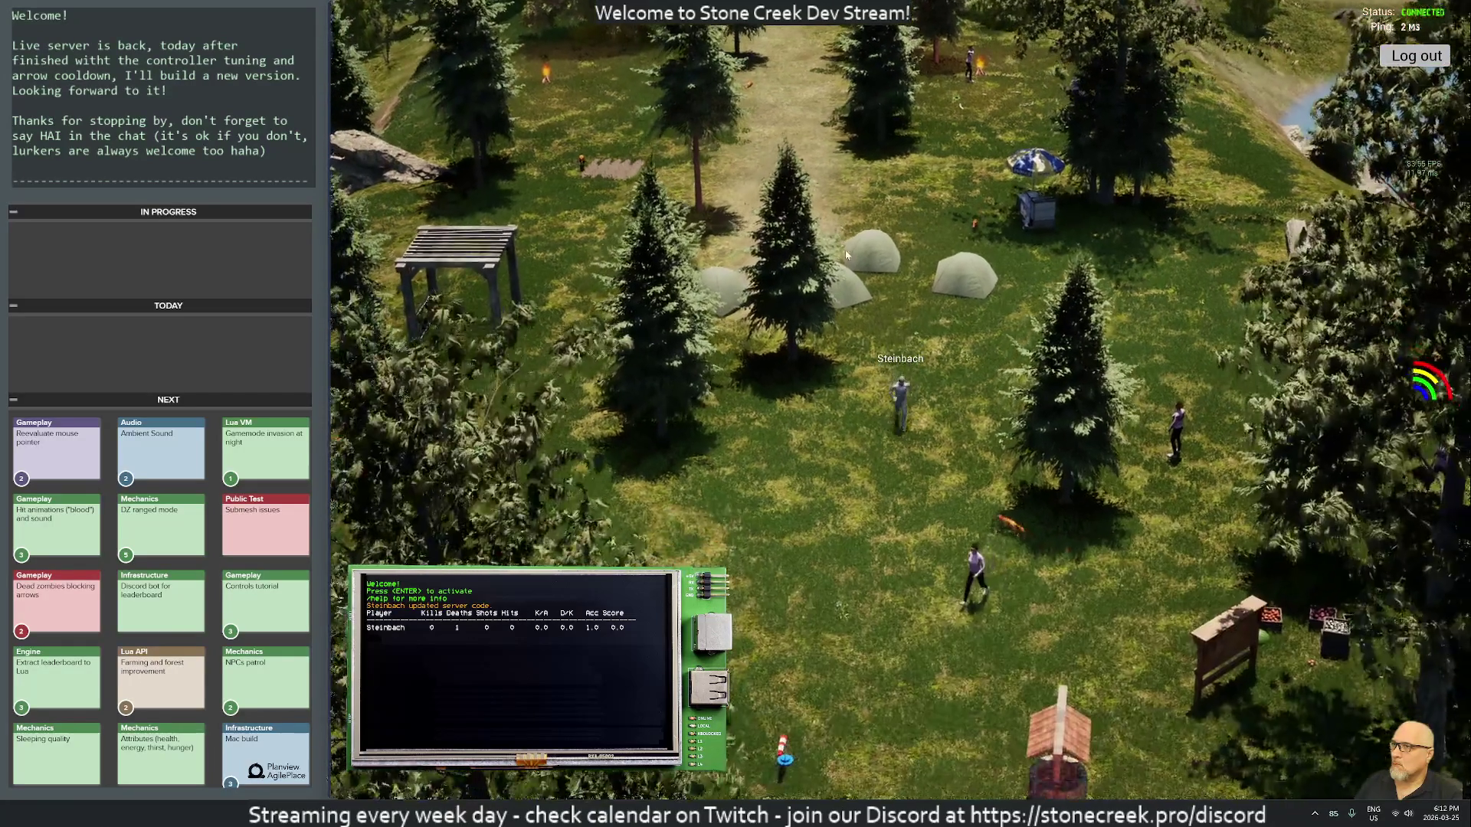
# Step: Check the Linux builder's terminal for BUILD SUCCESSFUL, then return to the game
pyautogui.scroll(-2, 912, 294)
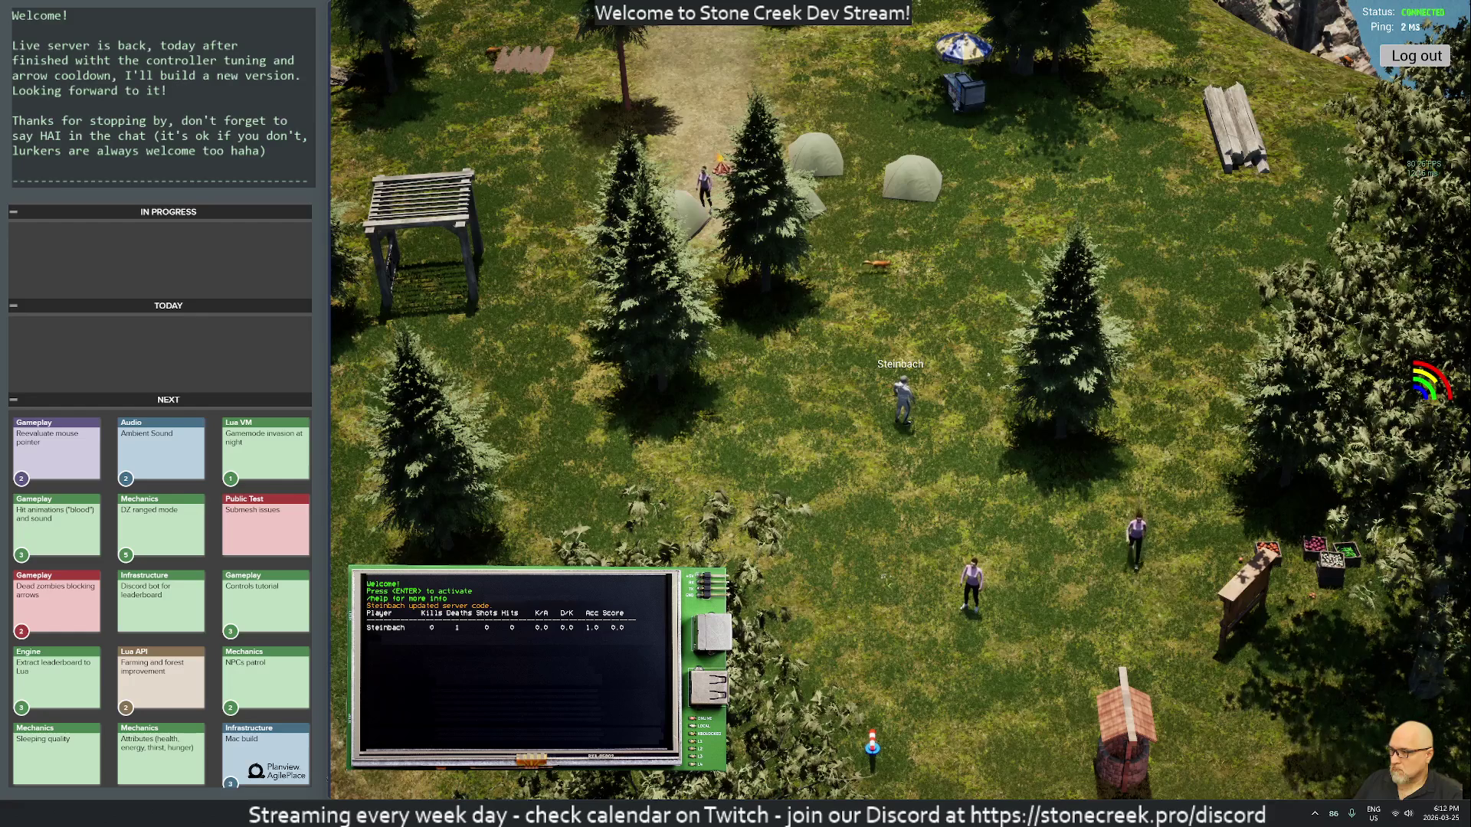
pyautogui.hotkey('alt', 'Tab')
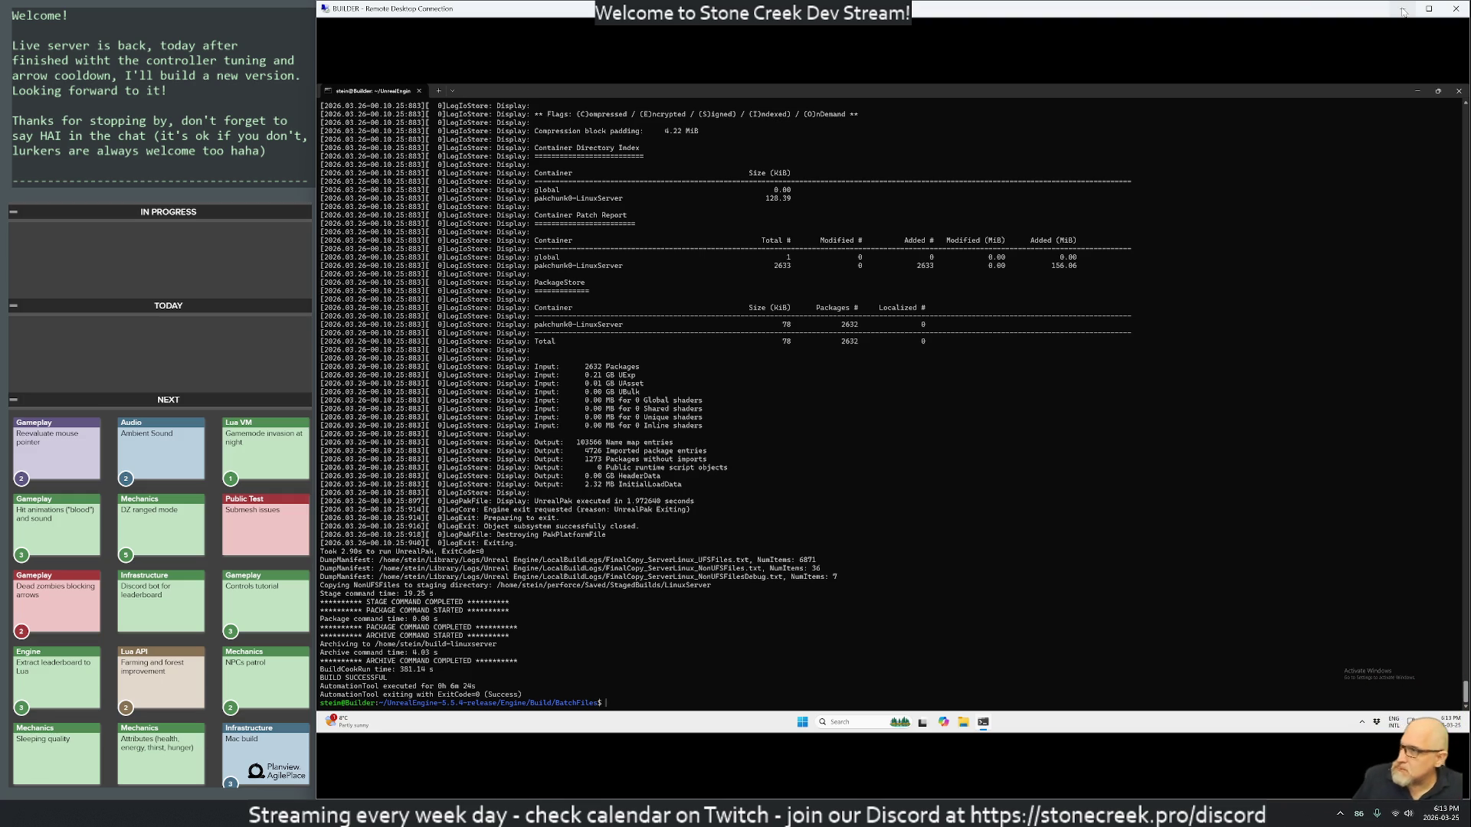
pyautogui.click(1402, 8)
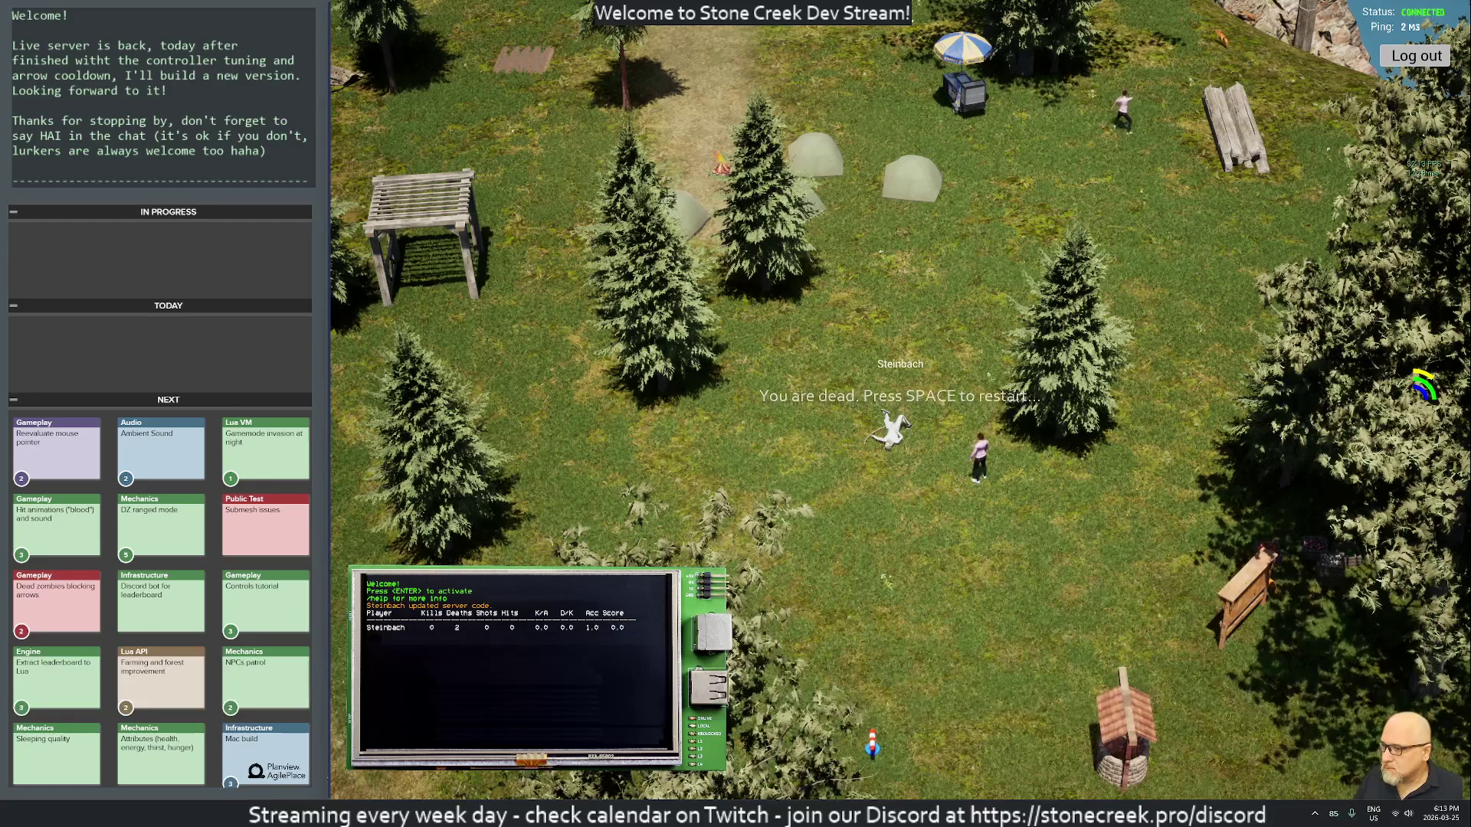
# Step: Launch P4V from Start search and expand the stonecreek default pending changelist of 11 files
pyautogui.press('super')
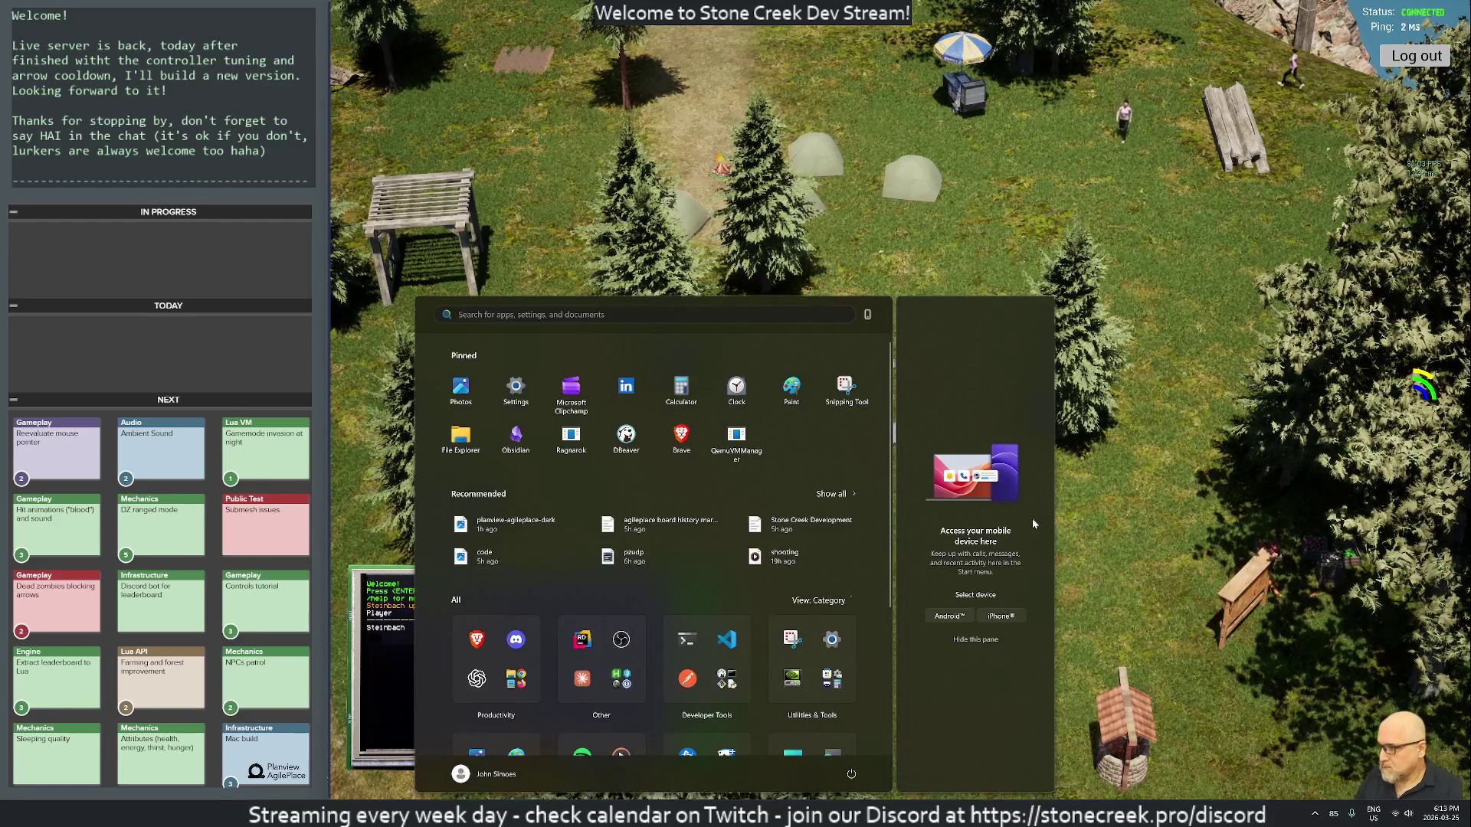
pyautogui.write('0p4')
pyautogui.press('BackSpace')
pyautogui.press('BackSpace')
pyautogui.press('BackSpace')
pyautogui.write('p4')
pyautogui.press('Return')
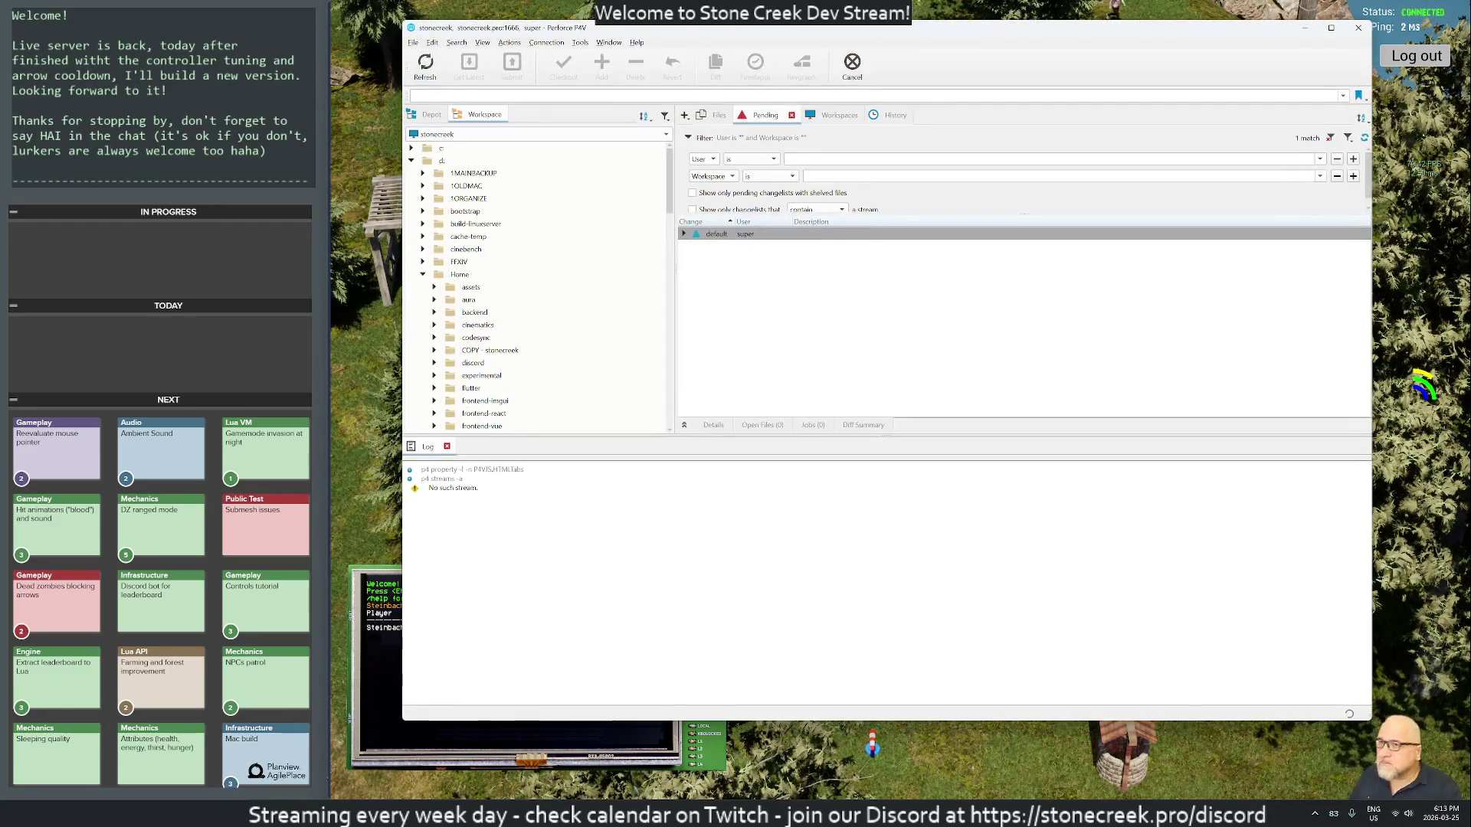
pyautogui.click(684, 233)
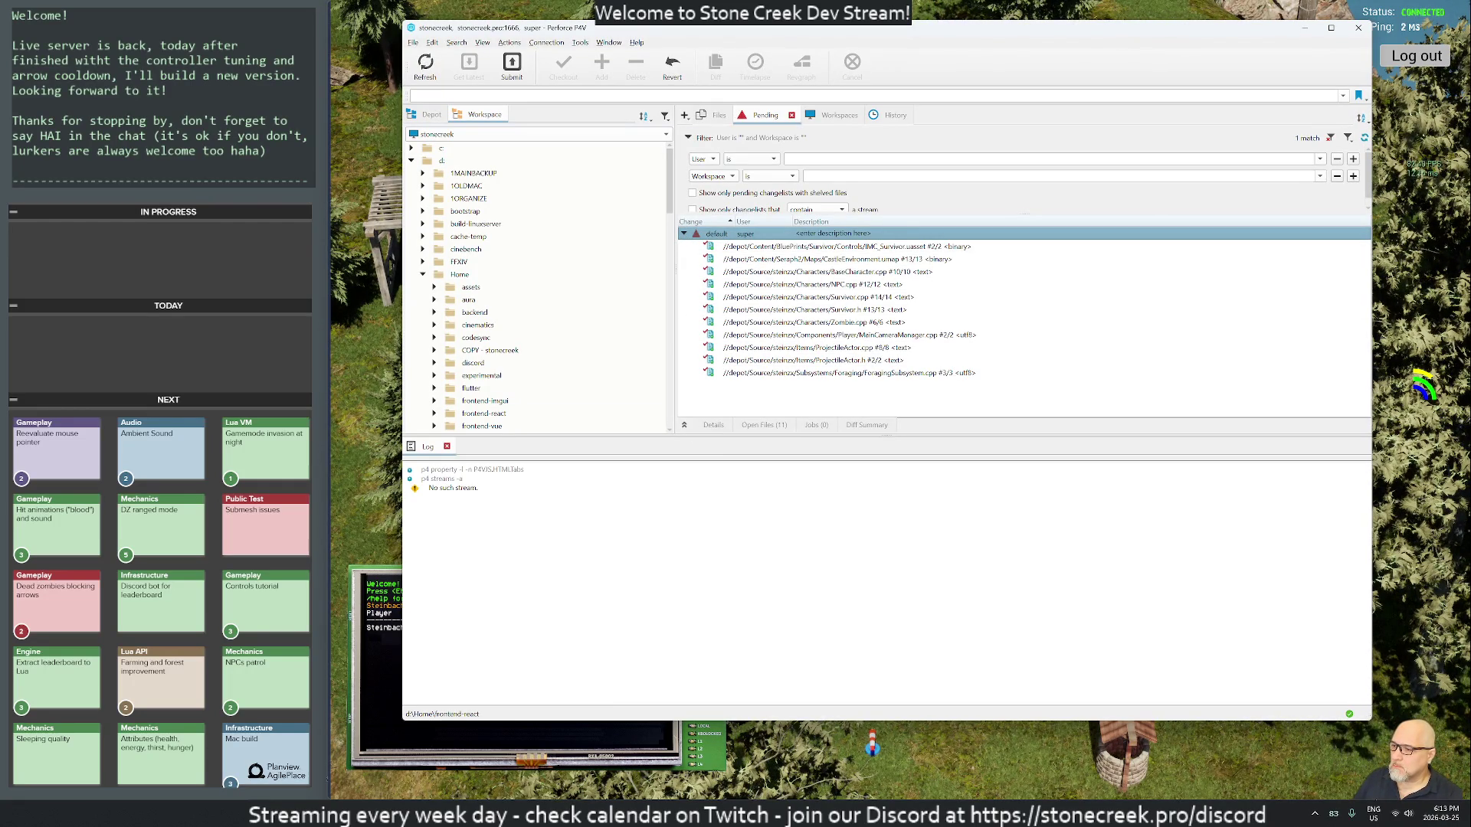
pyautogui.hotkey('alt', 'Tab')
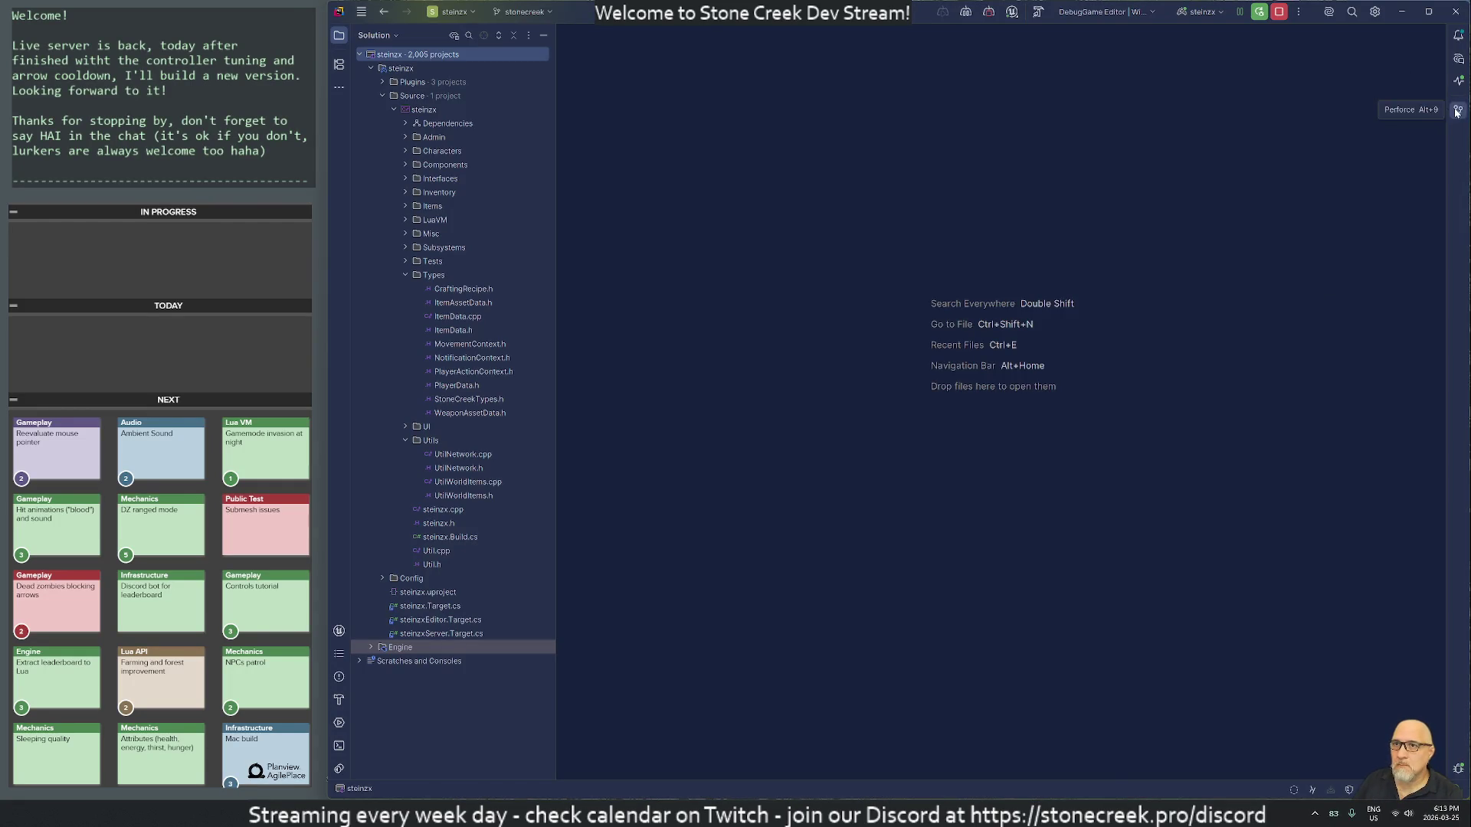
# Step: Review the Local Changes diffs for MainCameraManager.cpp, ForagingSubsystem.cpp, BaseCharacter.cpp, Survivor.cpp, Survivor.h and Zombie.cpp
pyautogui.click(1458, 111)
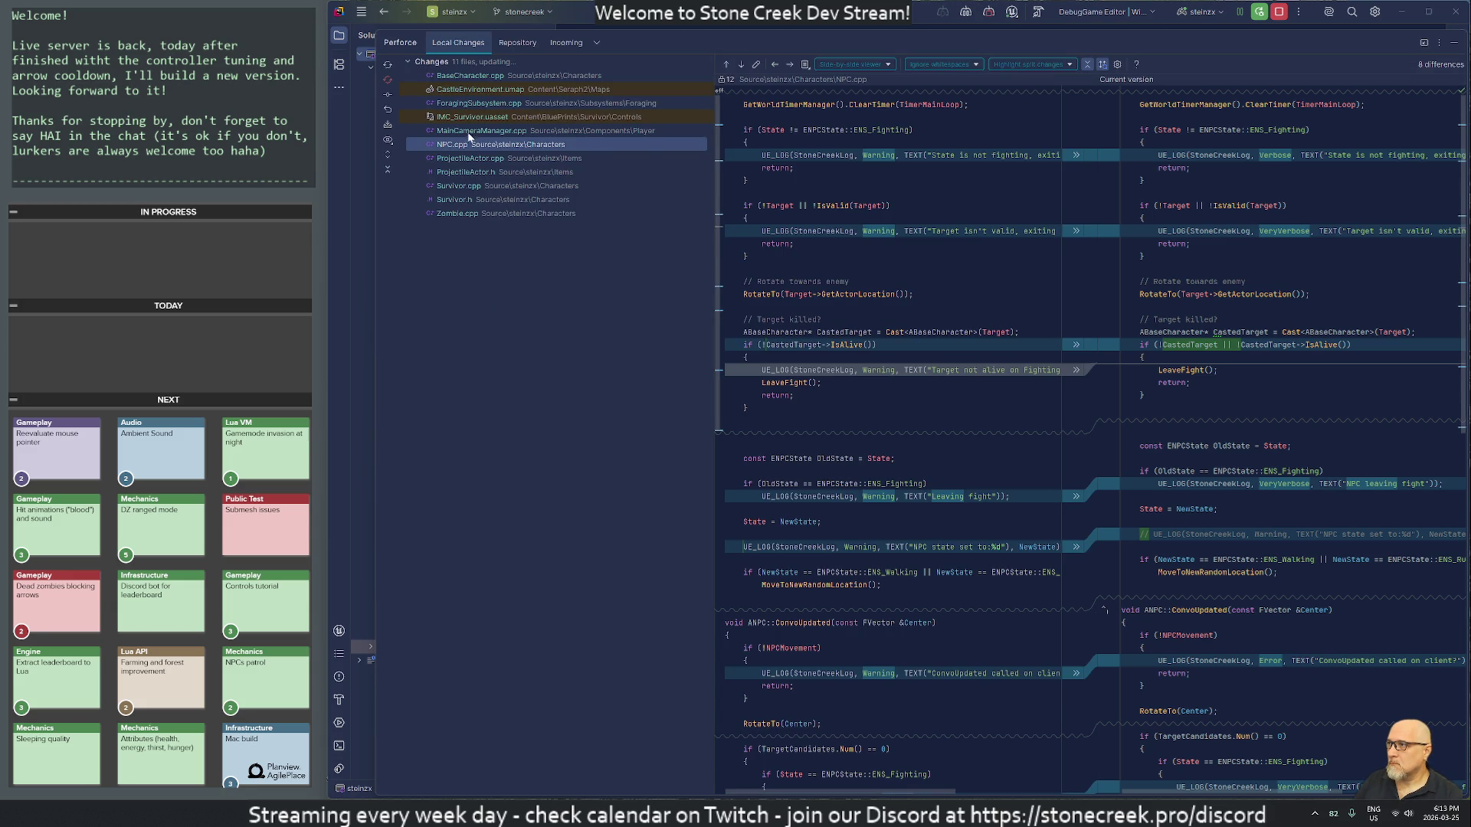
pyautogui.click(469, 131)
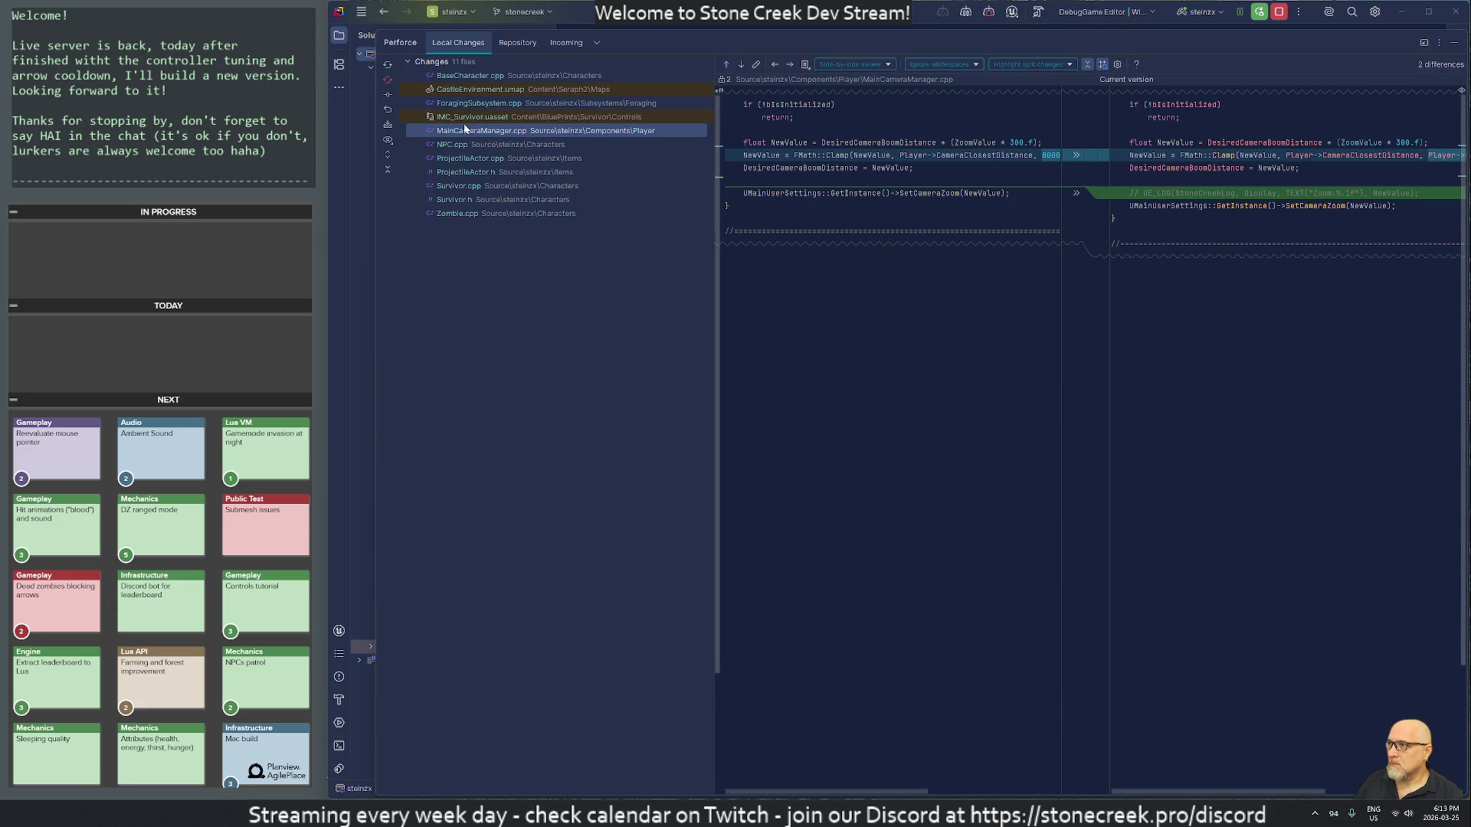
pyautogui.click(459, 104)
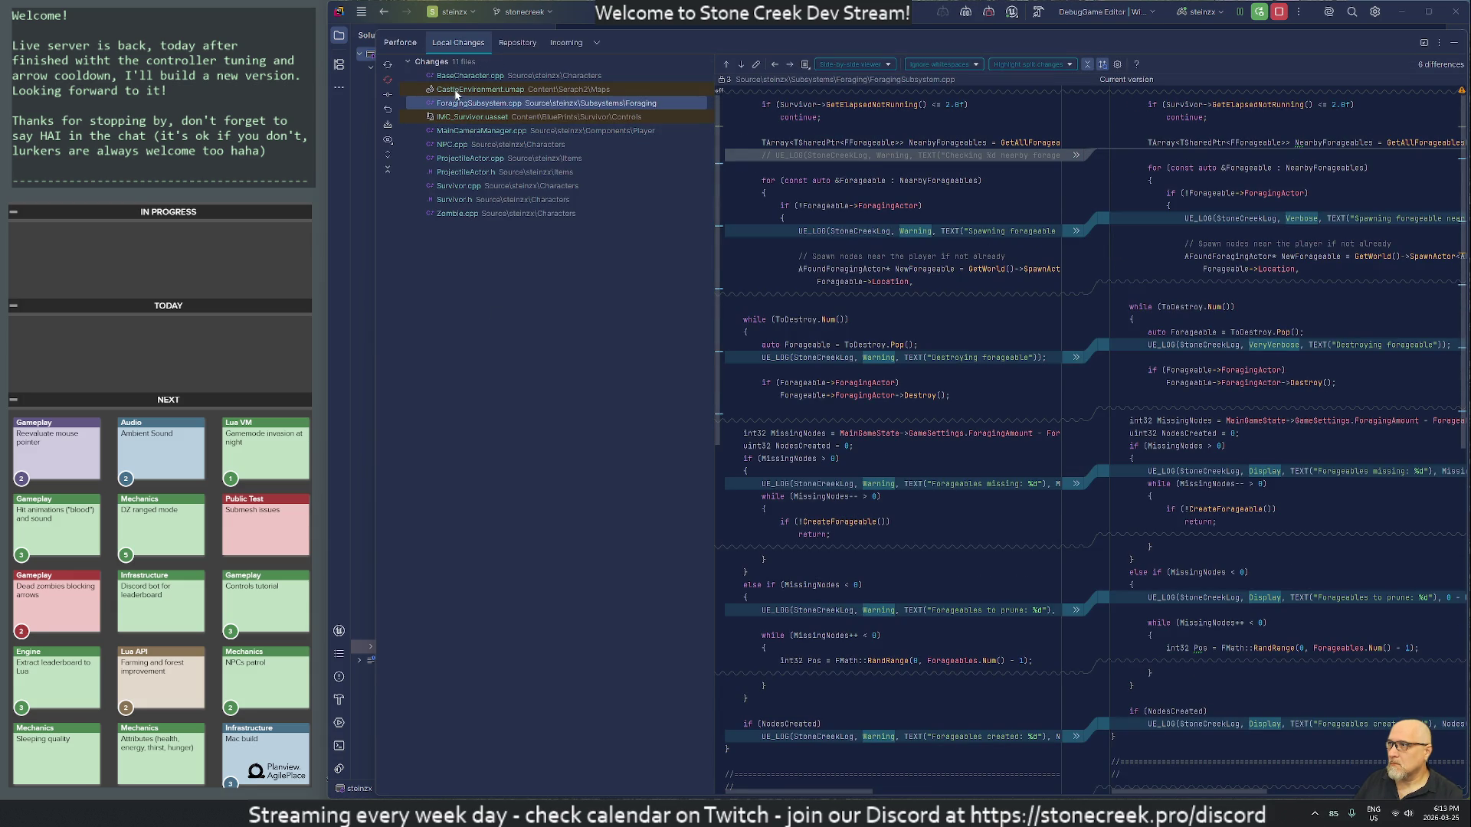
pyautogui.click(460, 77)
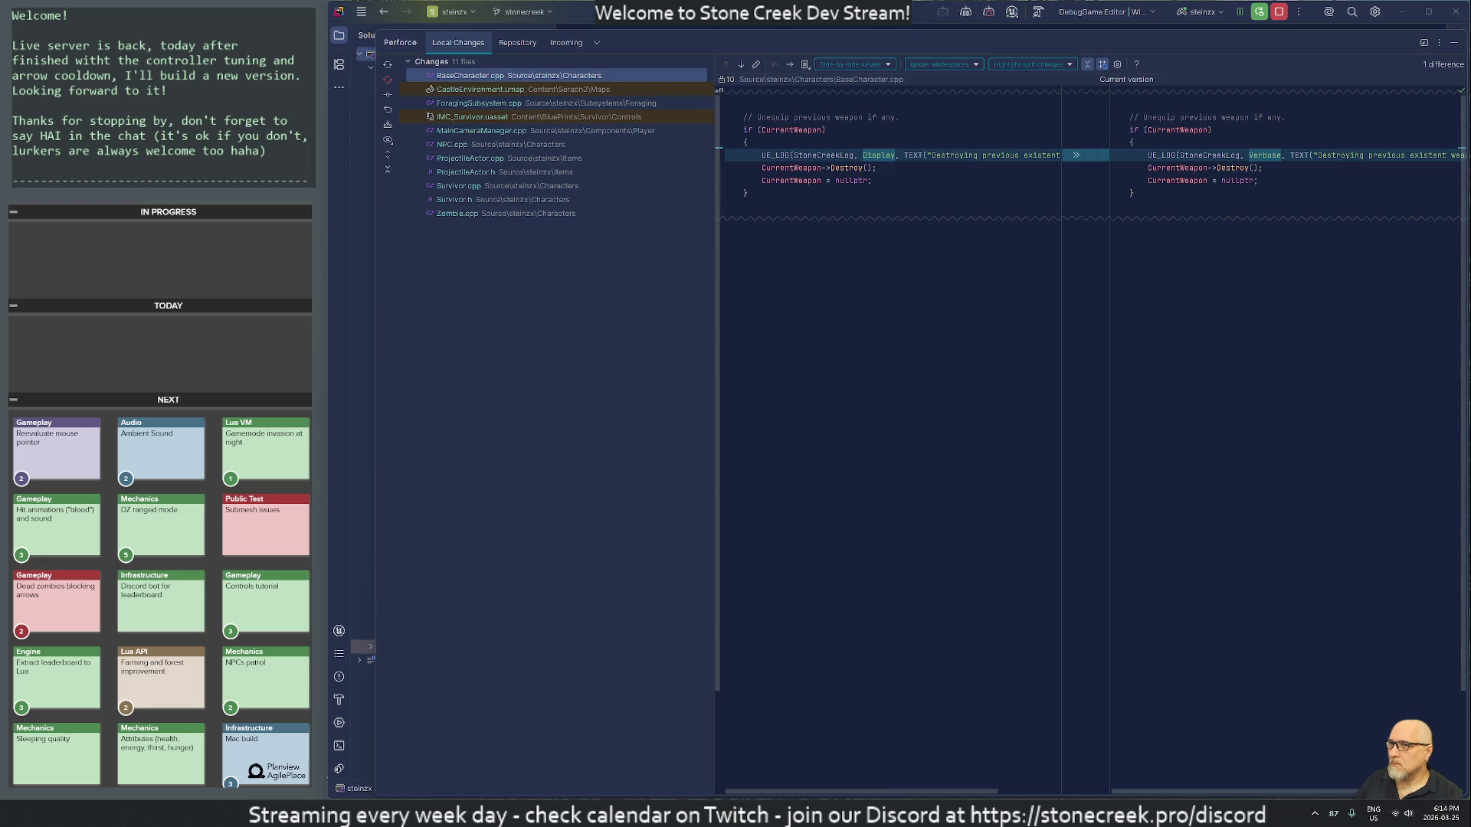
pyautogui.click(459, 186)
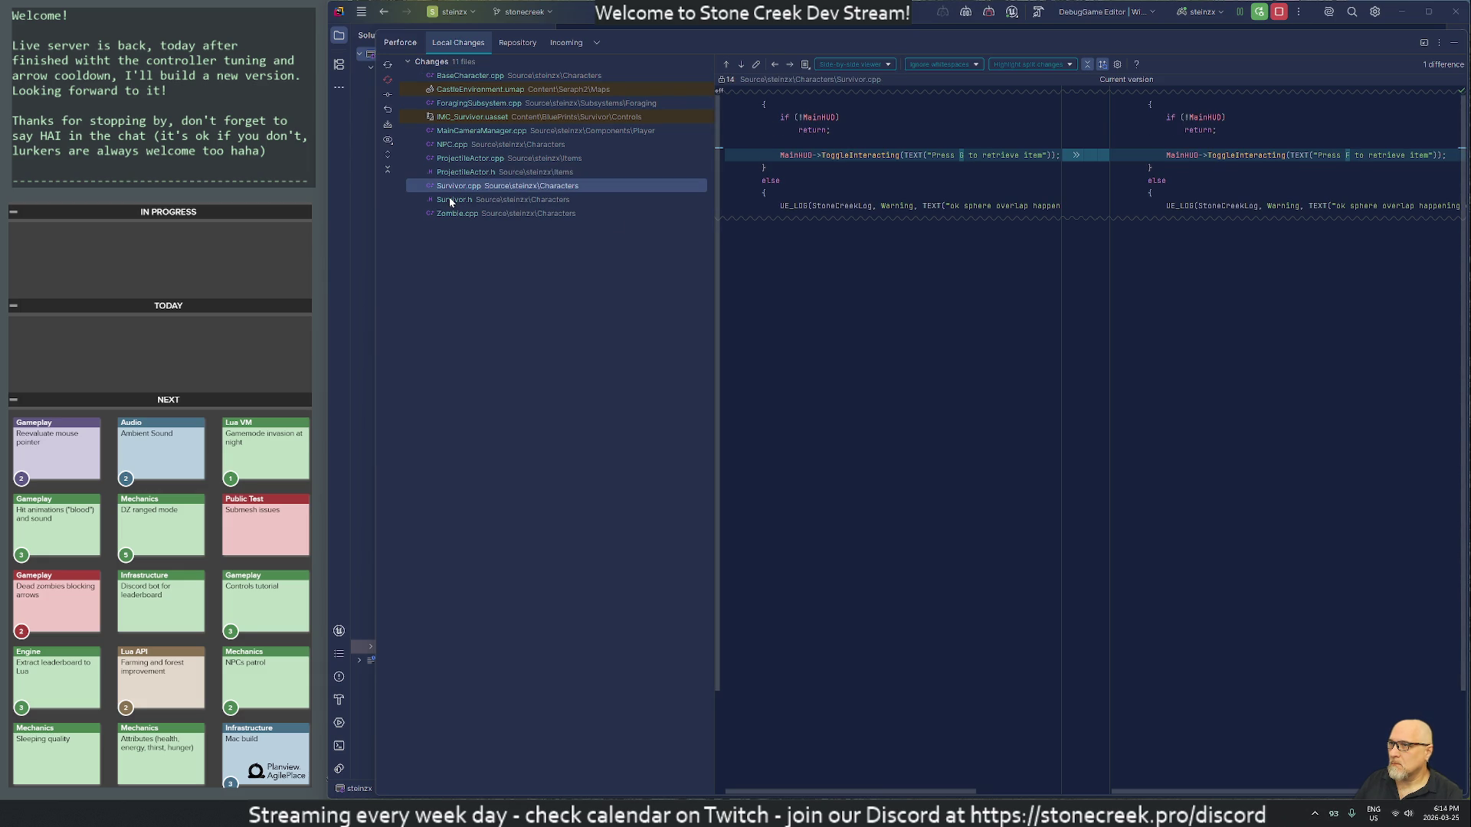
pyautogui.click(450, 200)
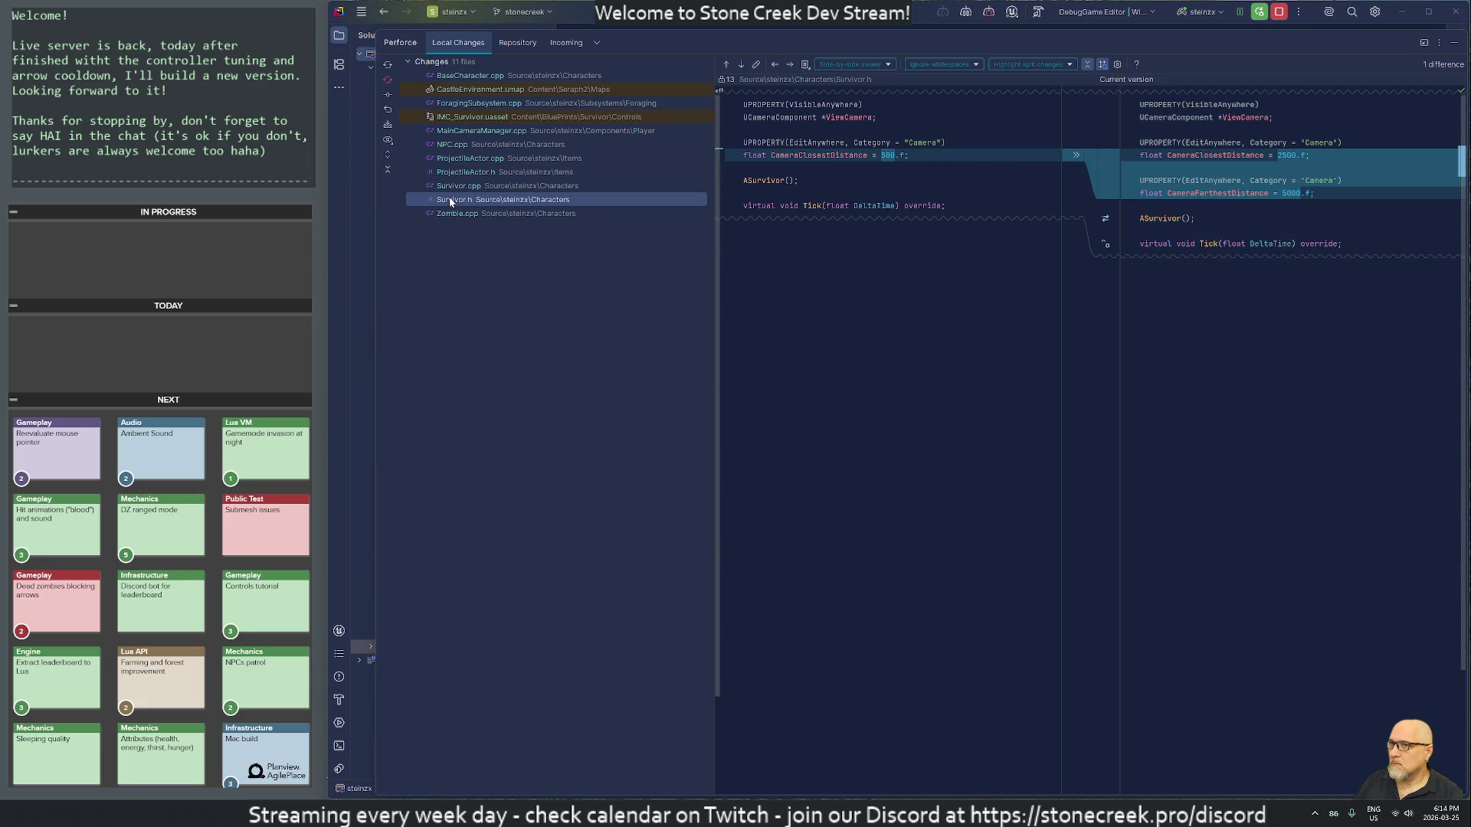
pyautogui.click(457, 213)
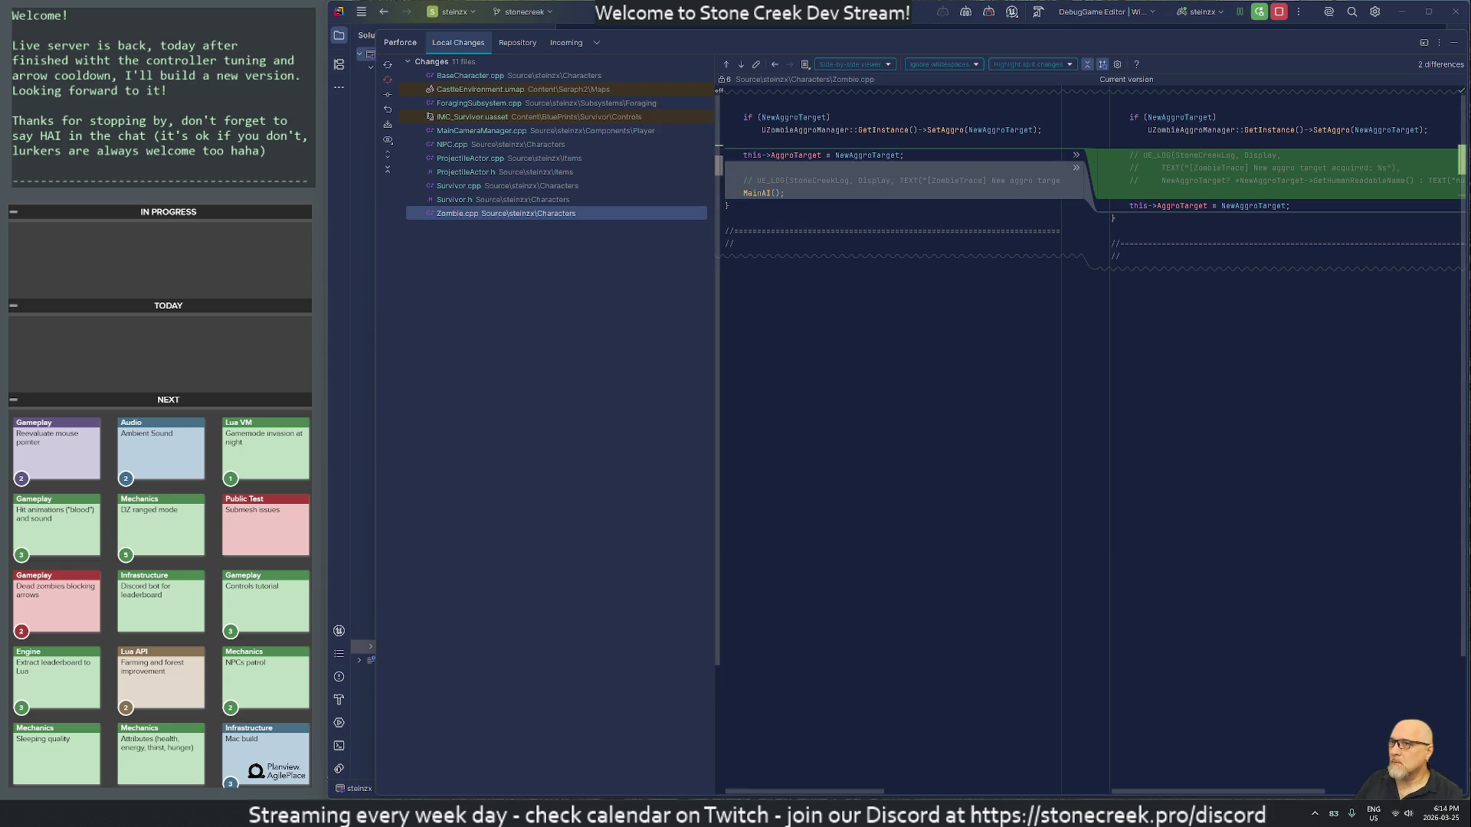
# Step: Delete the commented-out UE_LOG lines from Zombie.cpp and hide the changes view
pyautogui.click(1162, 155)
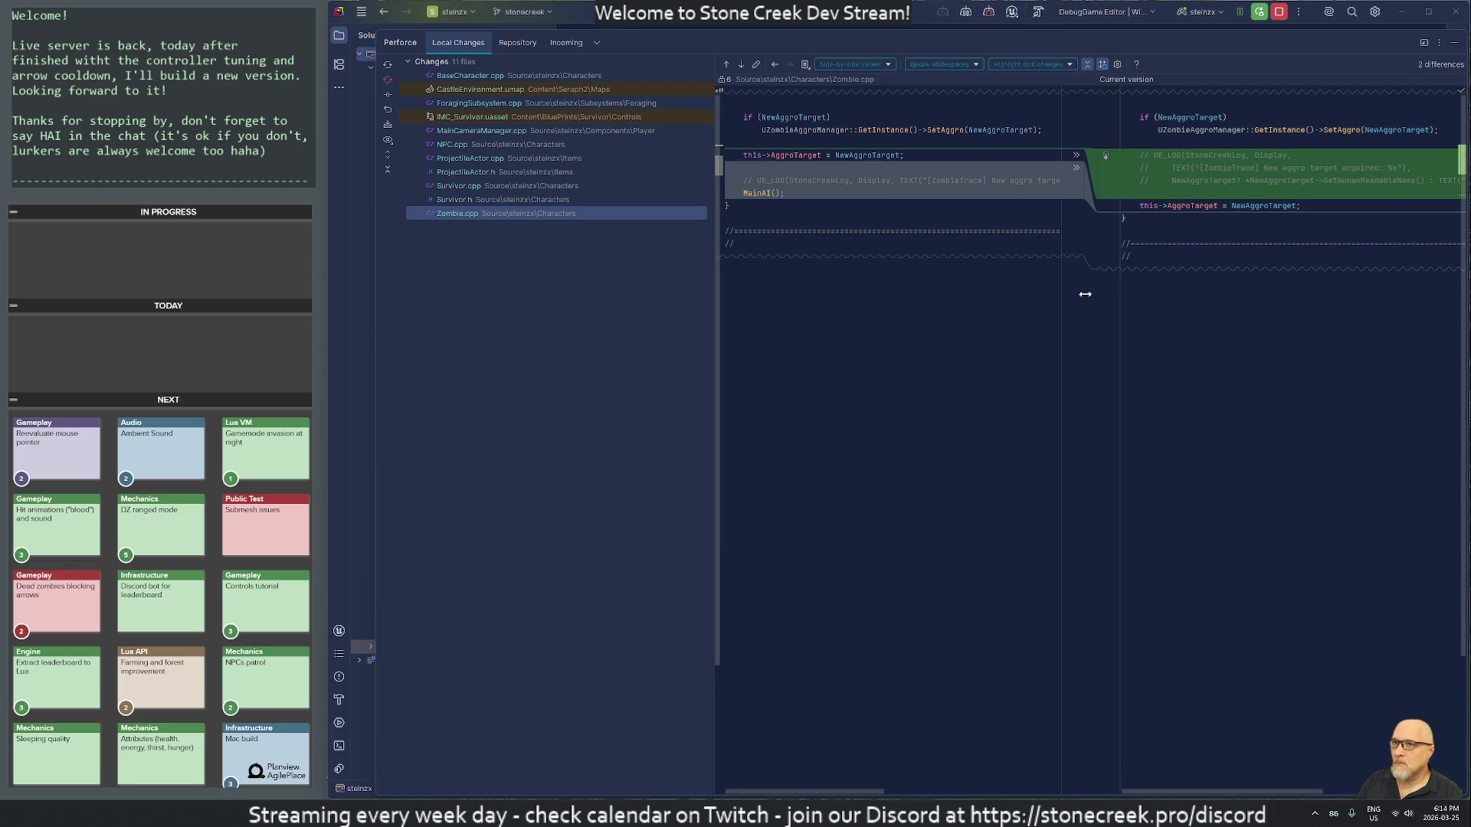
pyautogui.press('Home')
pyautogui.hotkey('shift', 'Down')
pyautogui.hotkey('shift', 'Down')
pyautogui.hotkey('shift', 'Down')
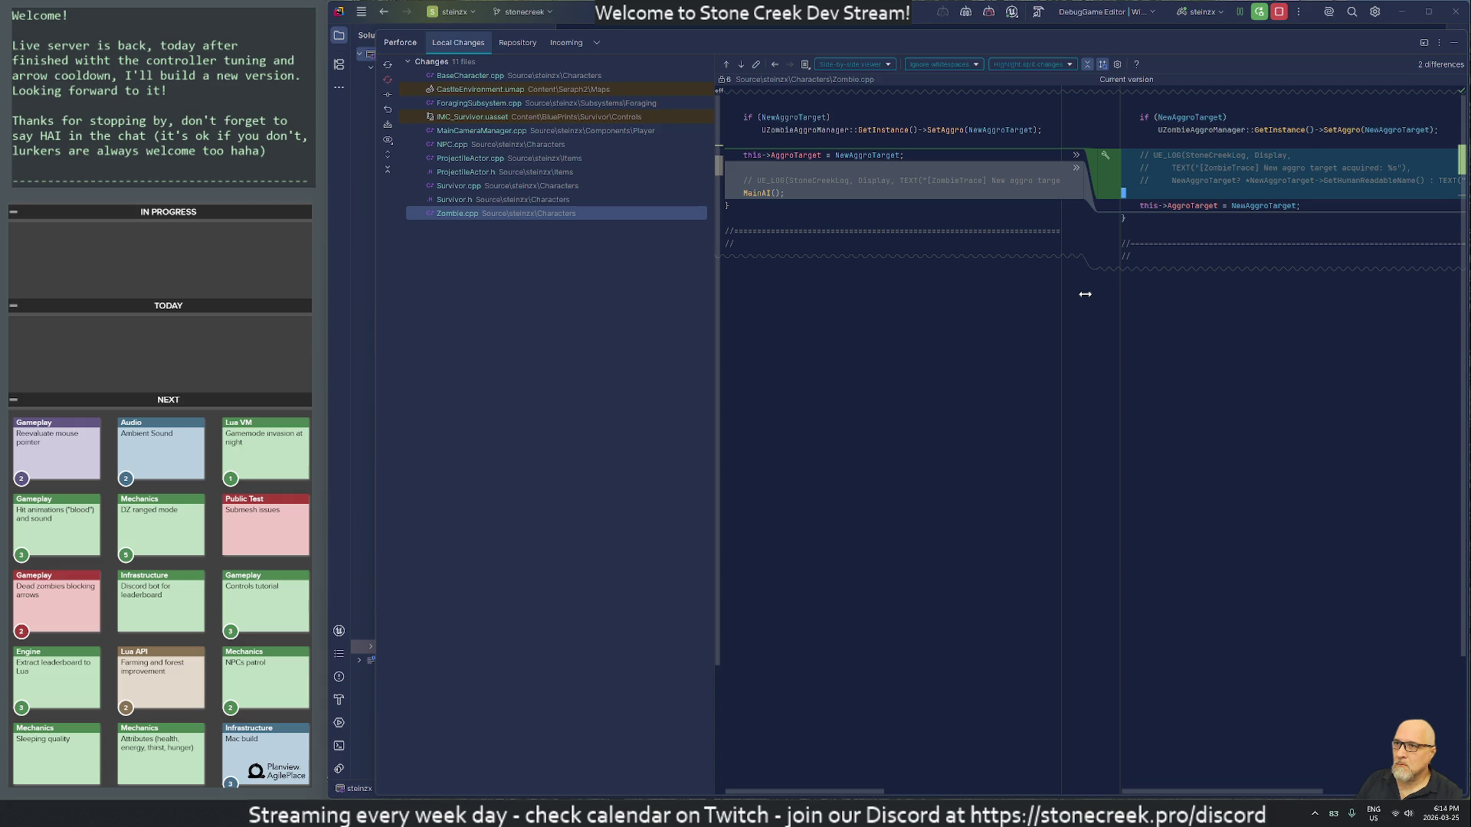
pyautogui.press('Delete')
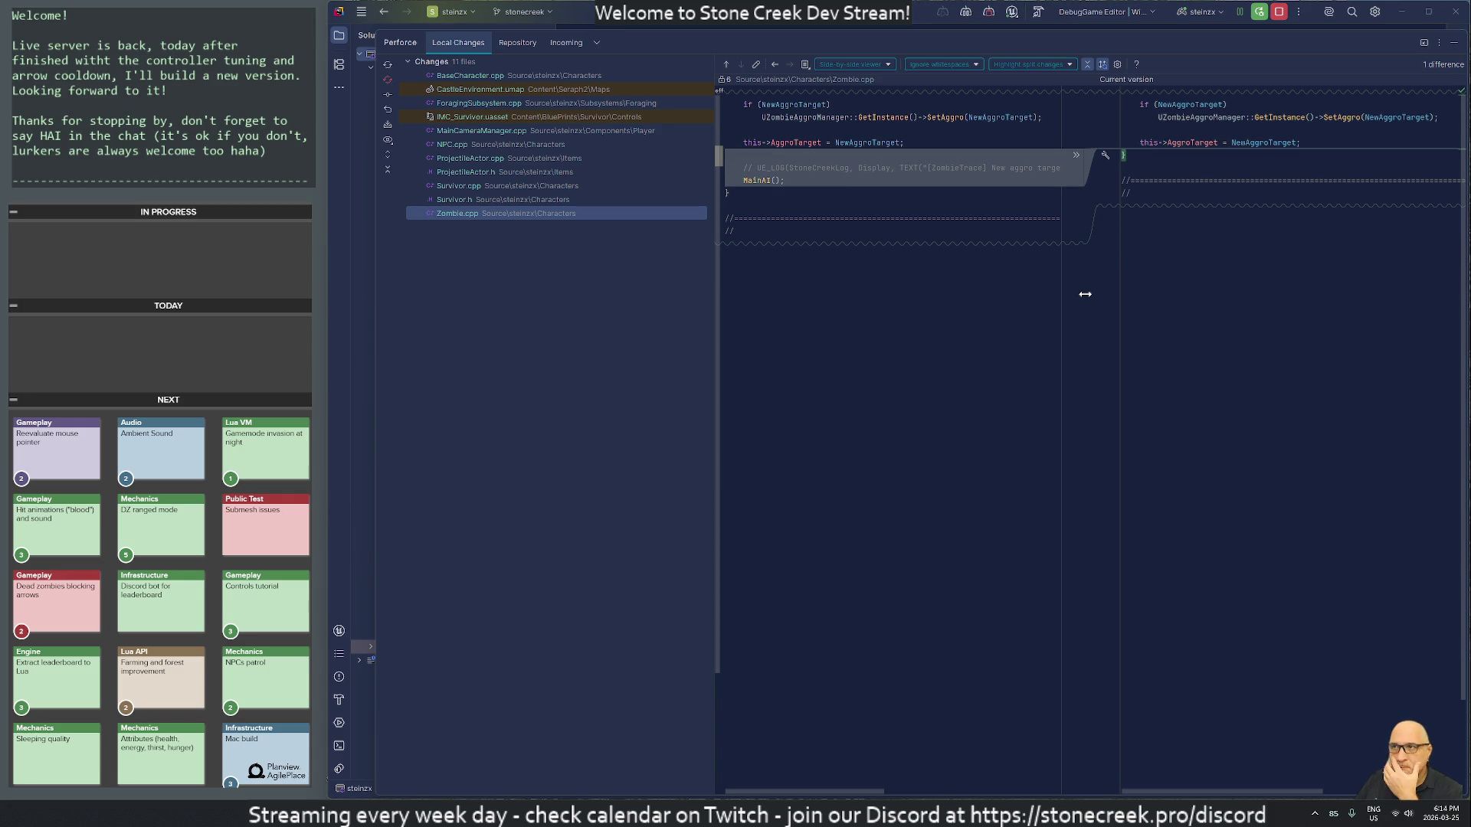
pyautogui.click(1455, 42)
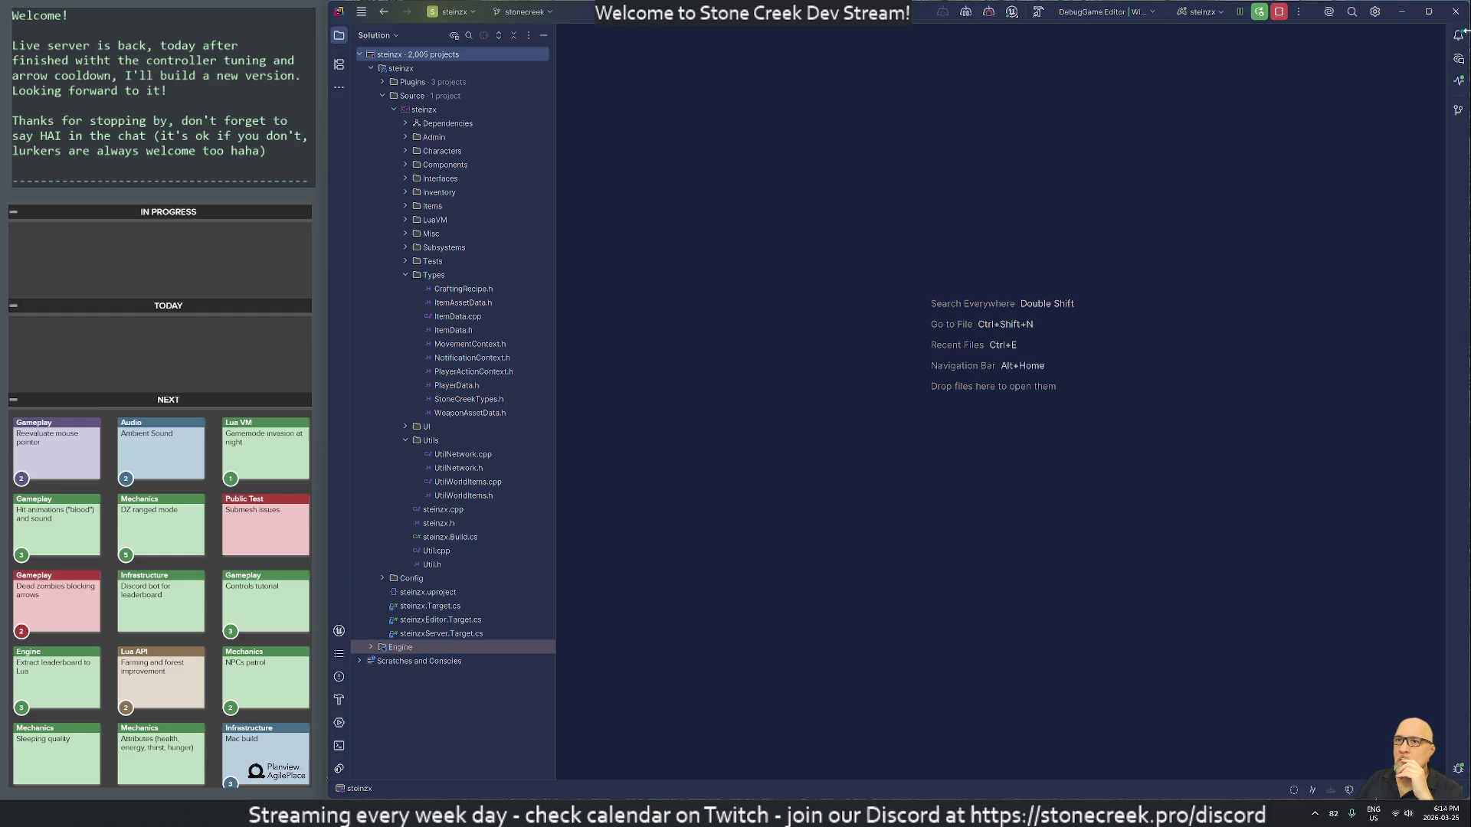
# Step: Submit P4V's 11-file default changelist described as 'Aggro, combat, logs and small adjustments'
pyautogui.moveTo(875, 813)
pyautogui.click(874, 747)
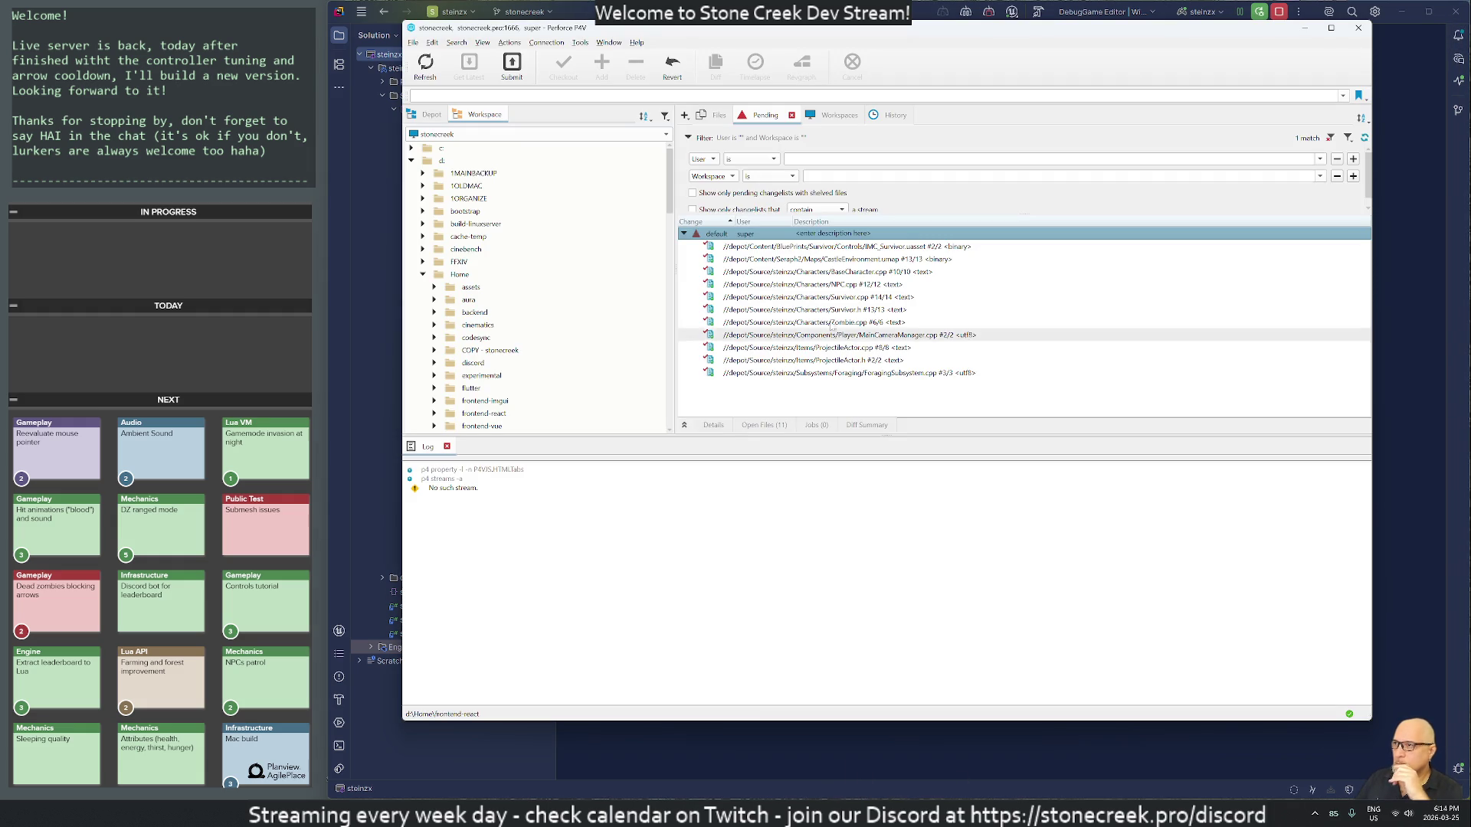
pyautogui.rightClick(711, 239)
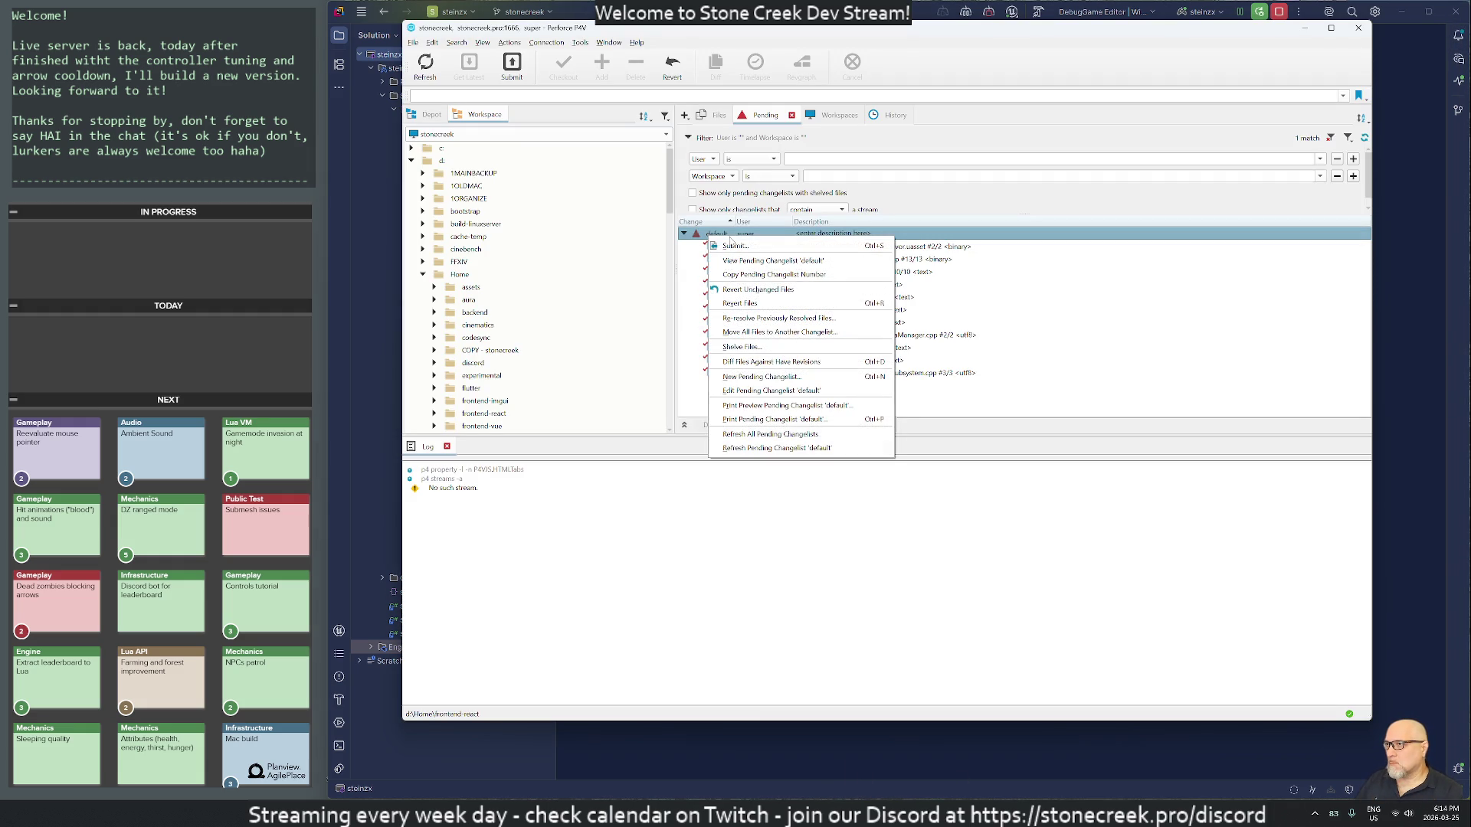
pyautogui.click(458, 63)
pyautogui.rightClick(727, 242)
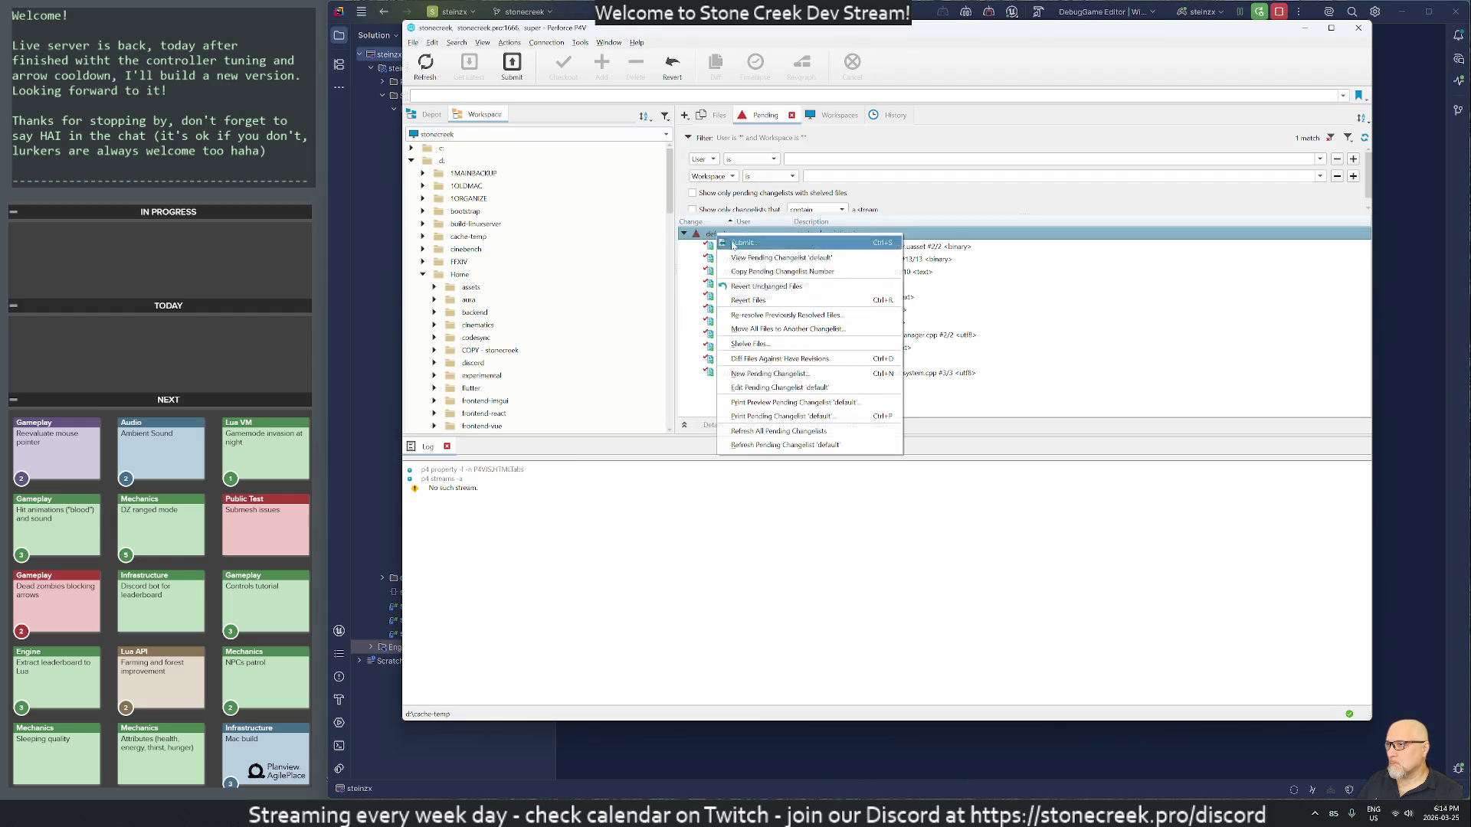
pyautogui.click(732, 243)
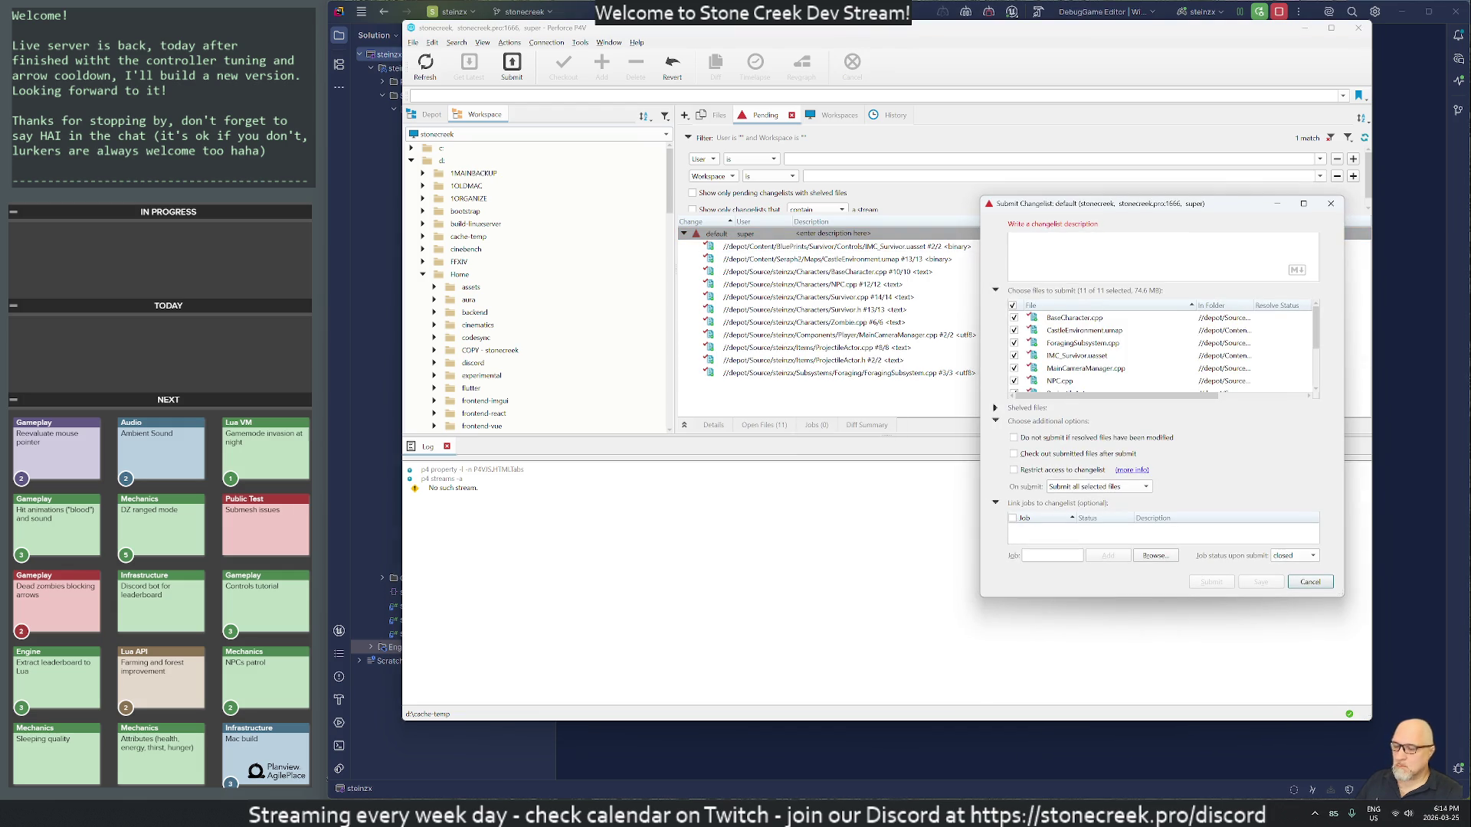
pyautogui.write('Aggro')
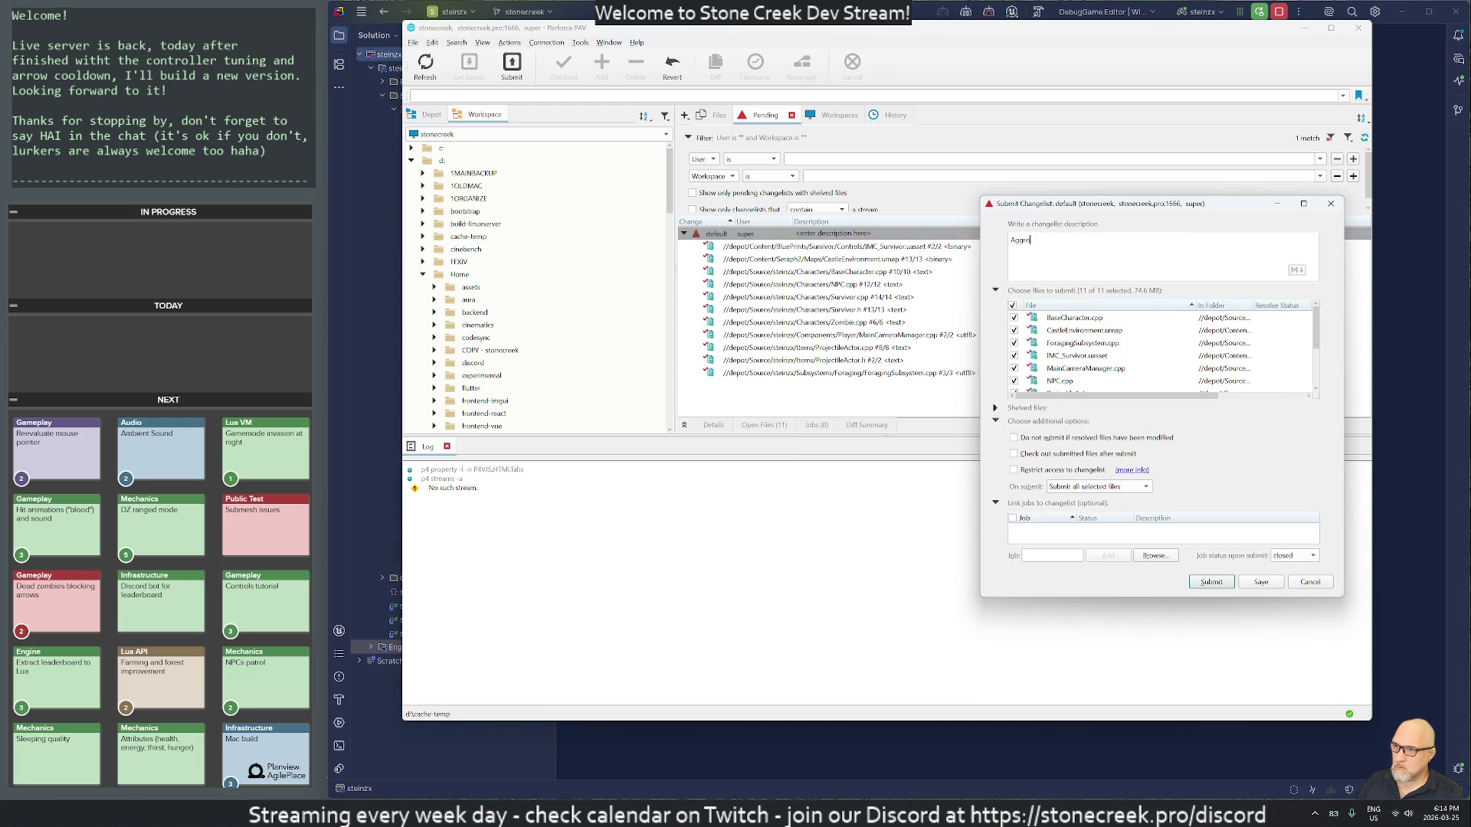
pyautogui.write(' and')
pyautogui.write('an')
pyautogui.write('ma')
pyautogui.write('justments')
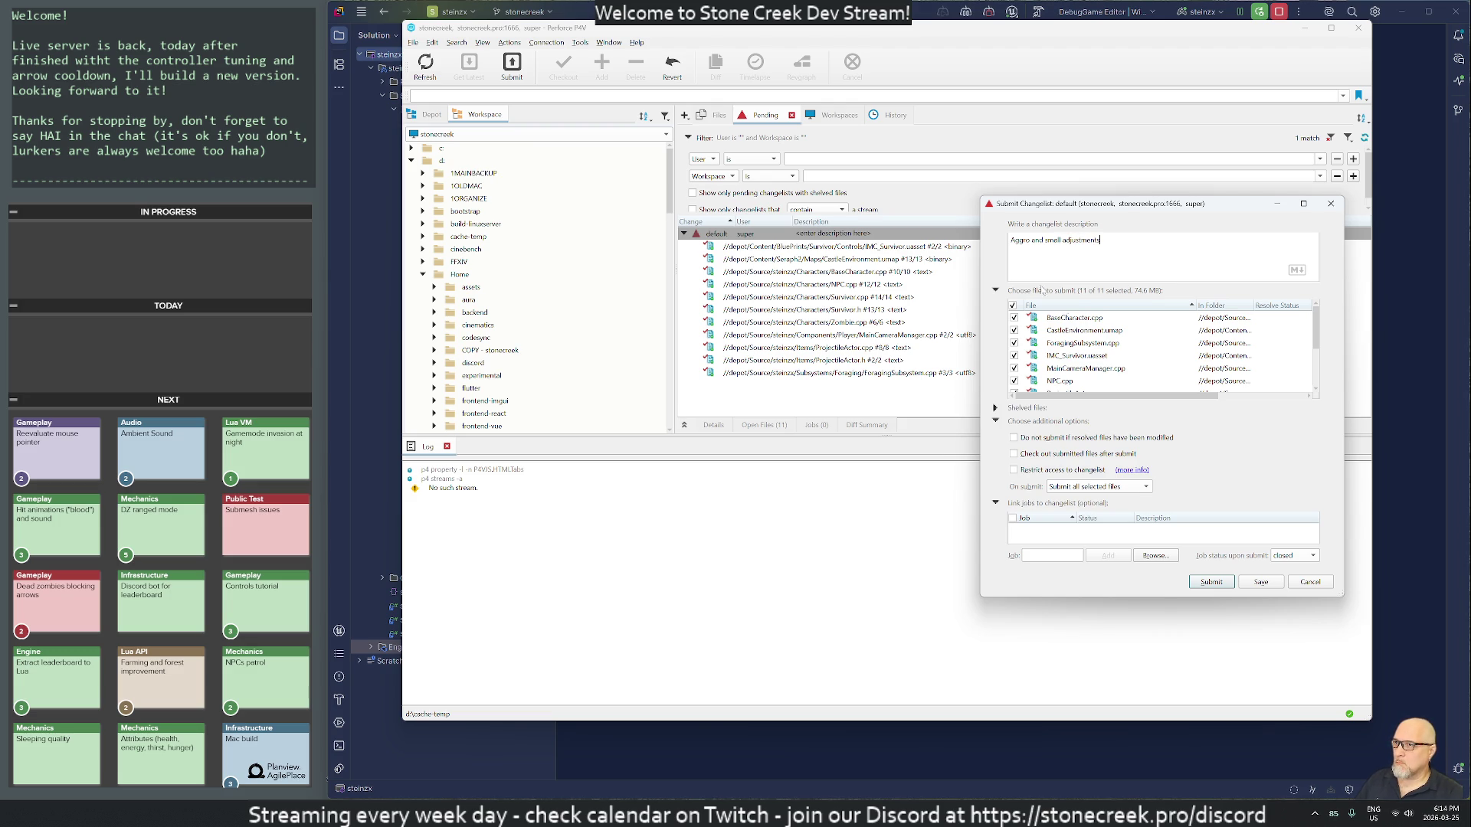
pyautogui.write(', combat')
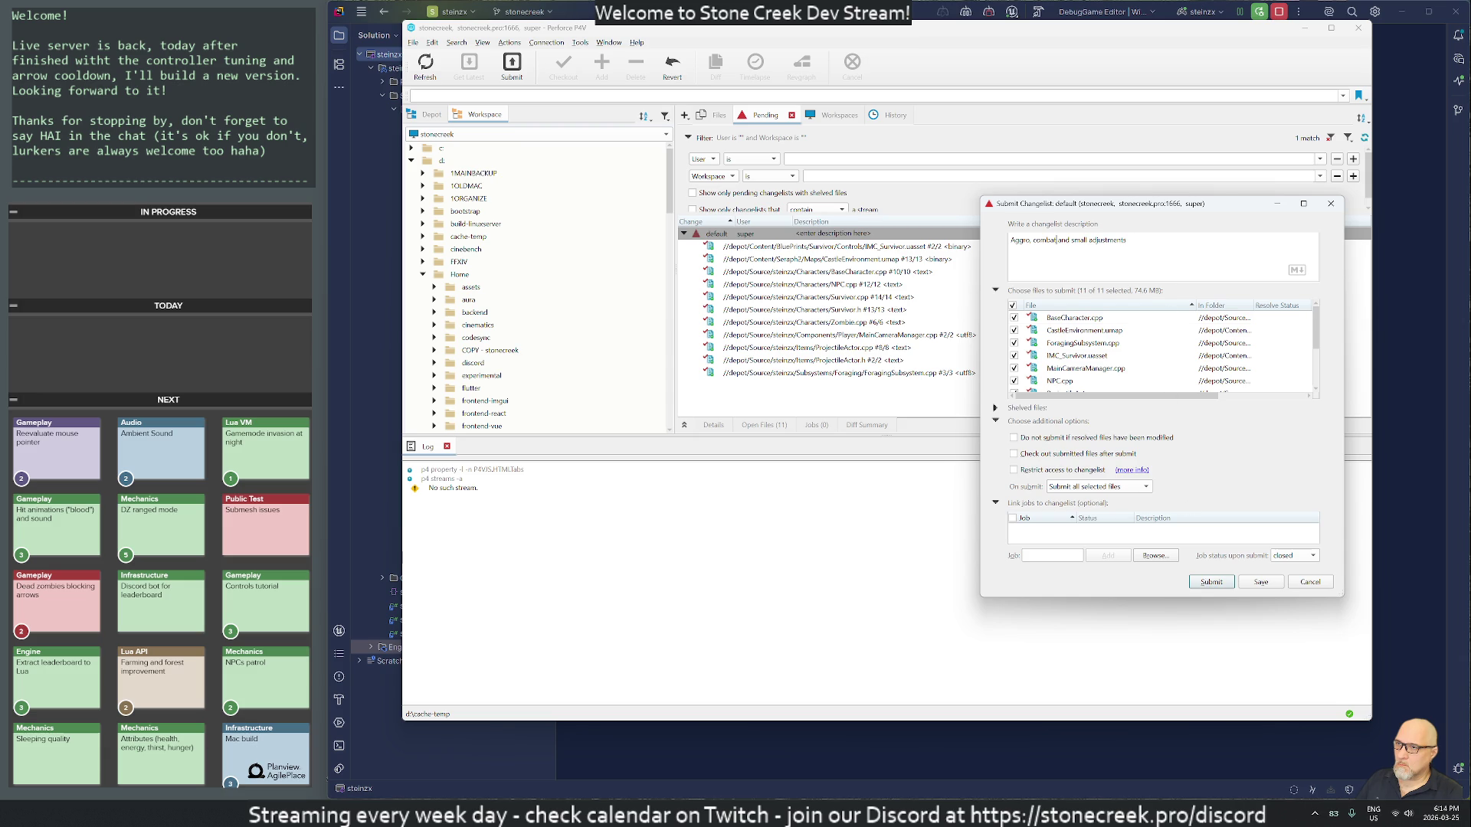
pyautogui.write(',')
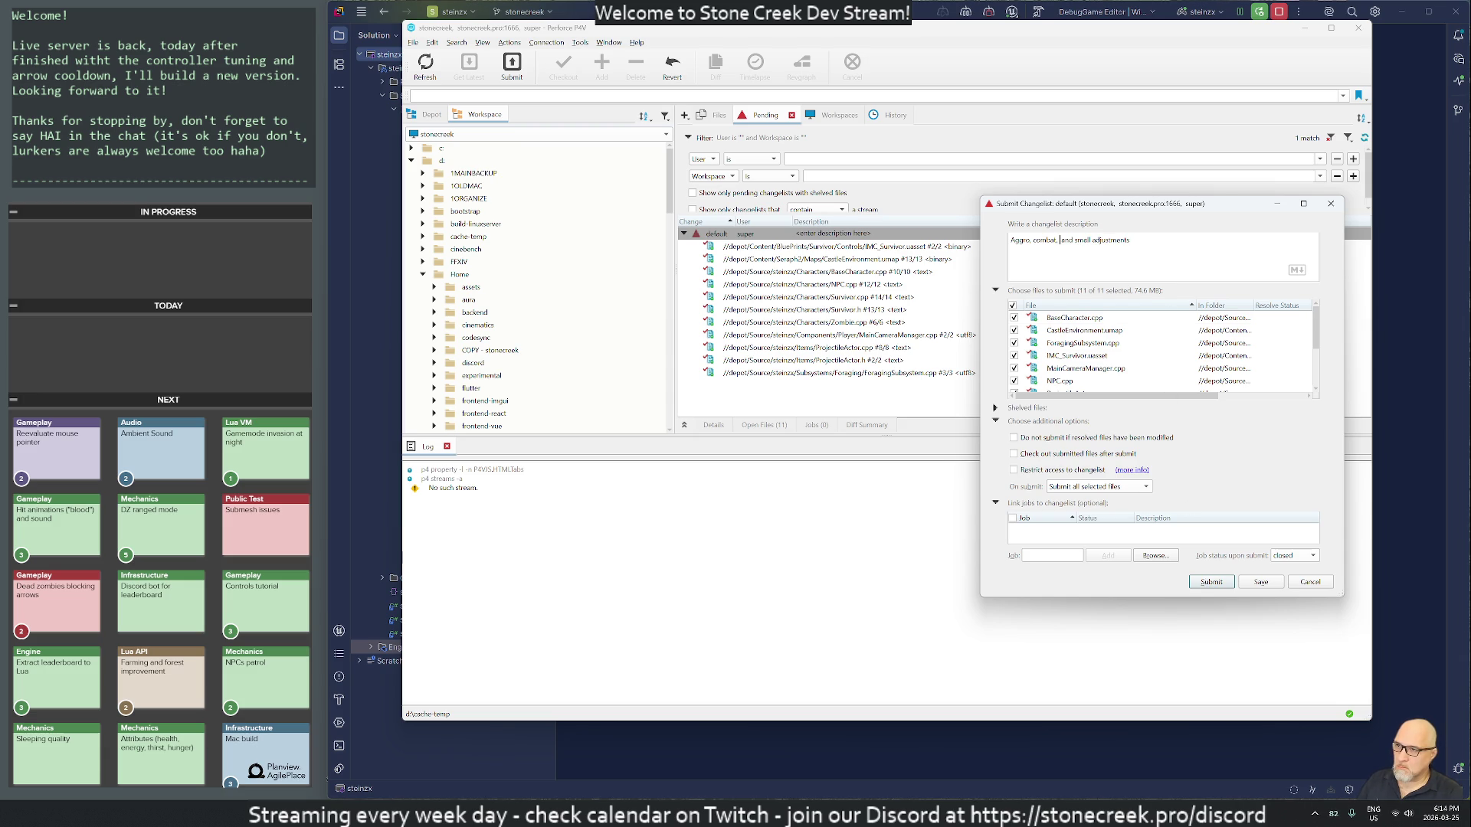
pyautogui.write('logs')
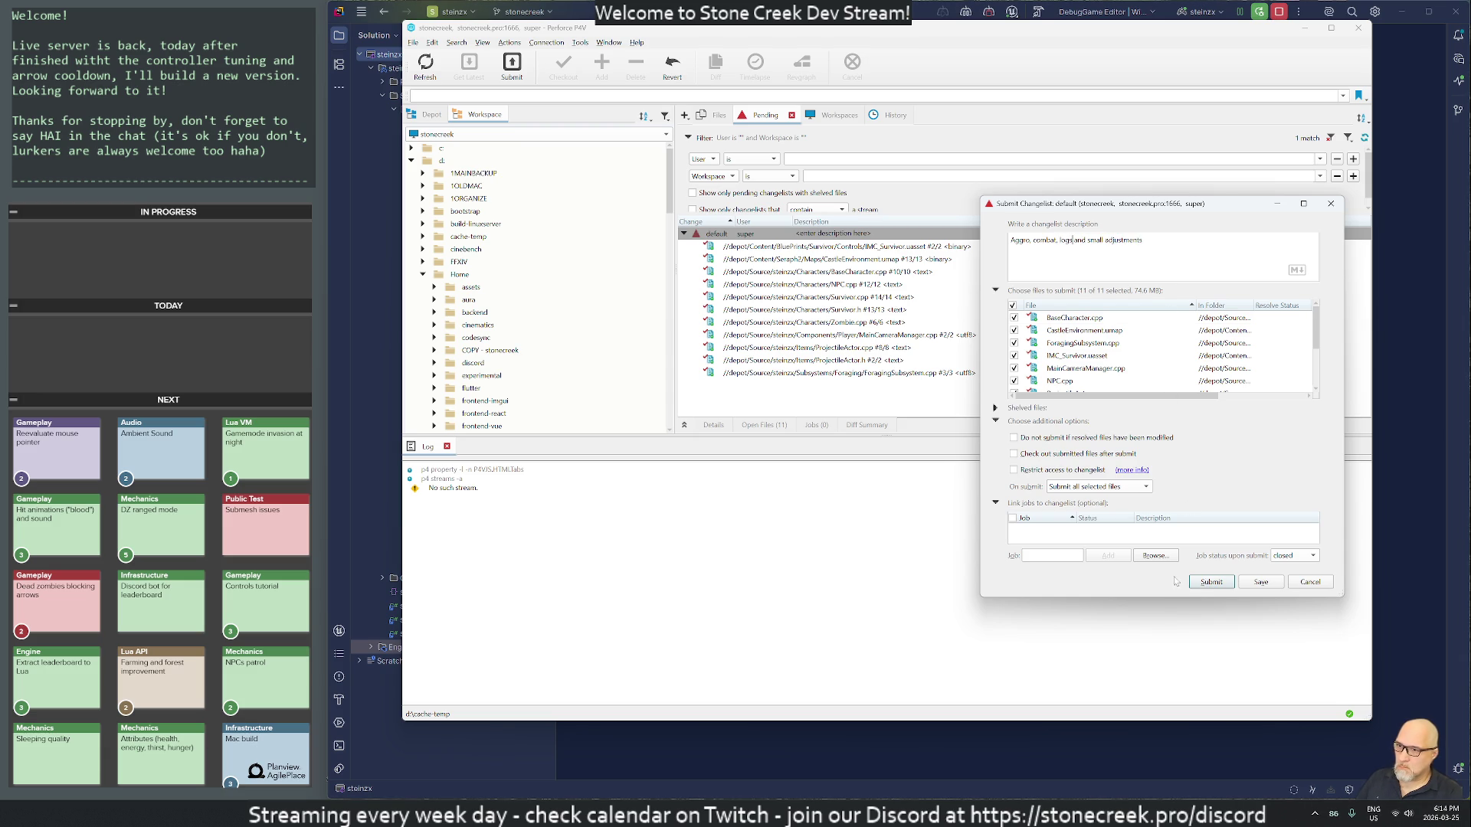
pyautogui.click(1207, 583)
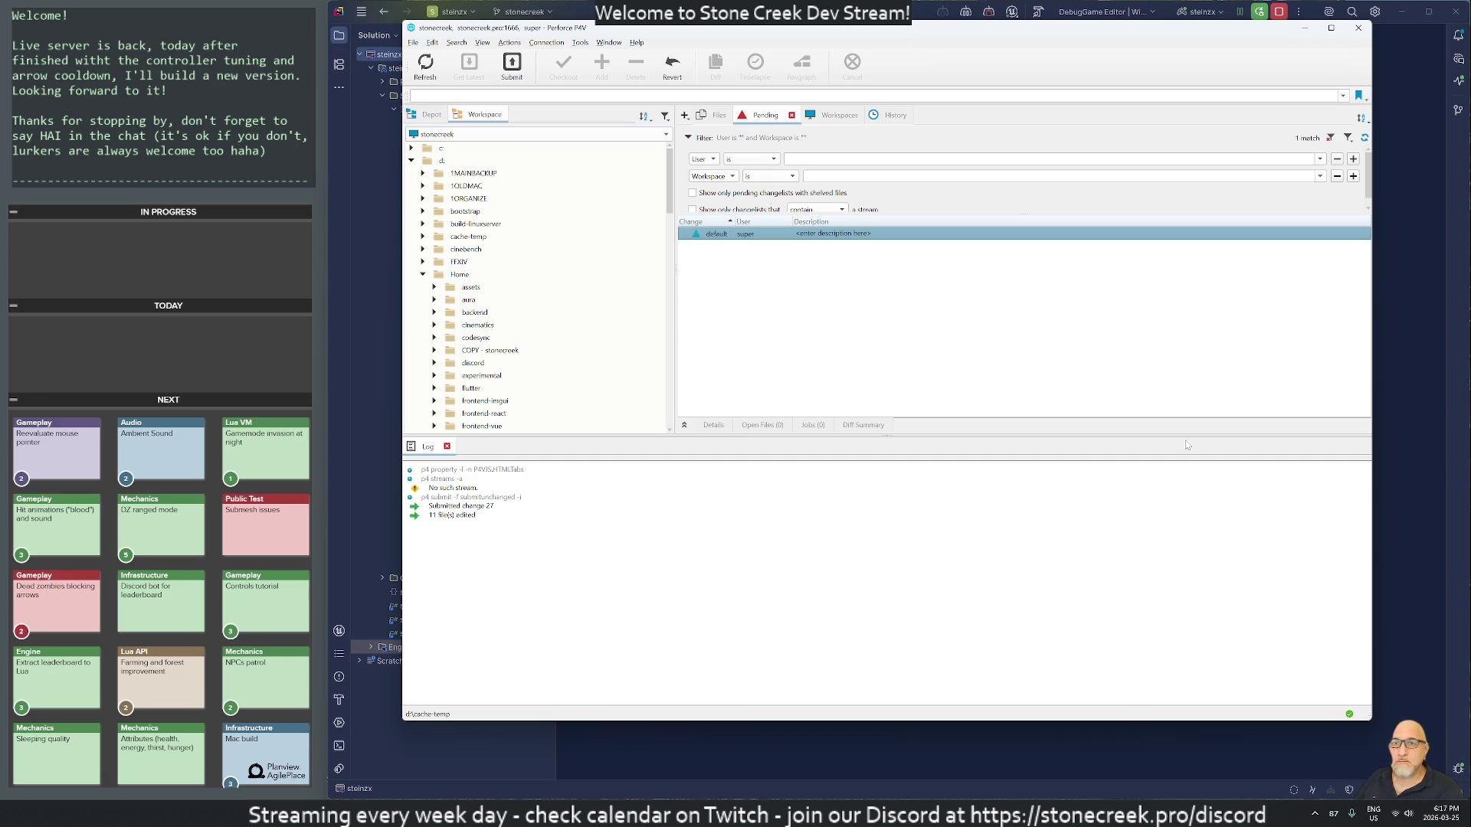
# Step: Close P4V once change 27 has been submitted
pyautogui.click(1358, 29)
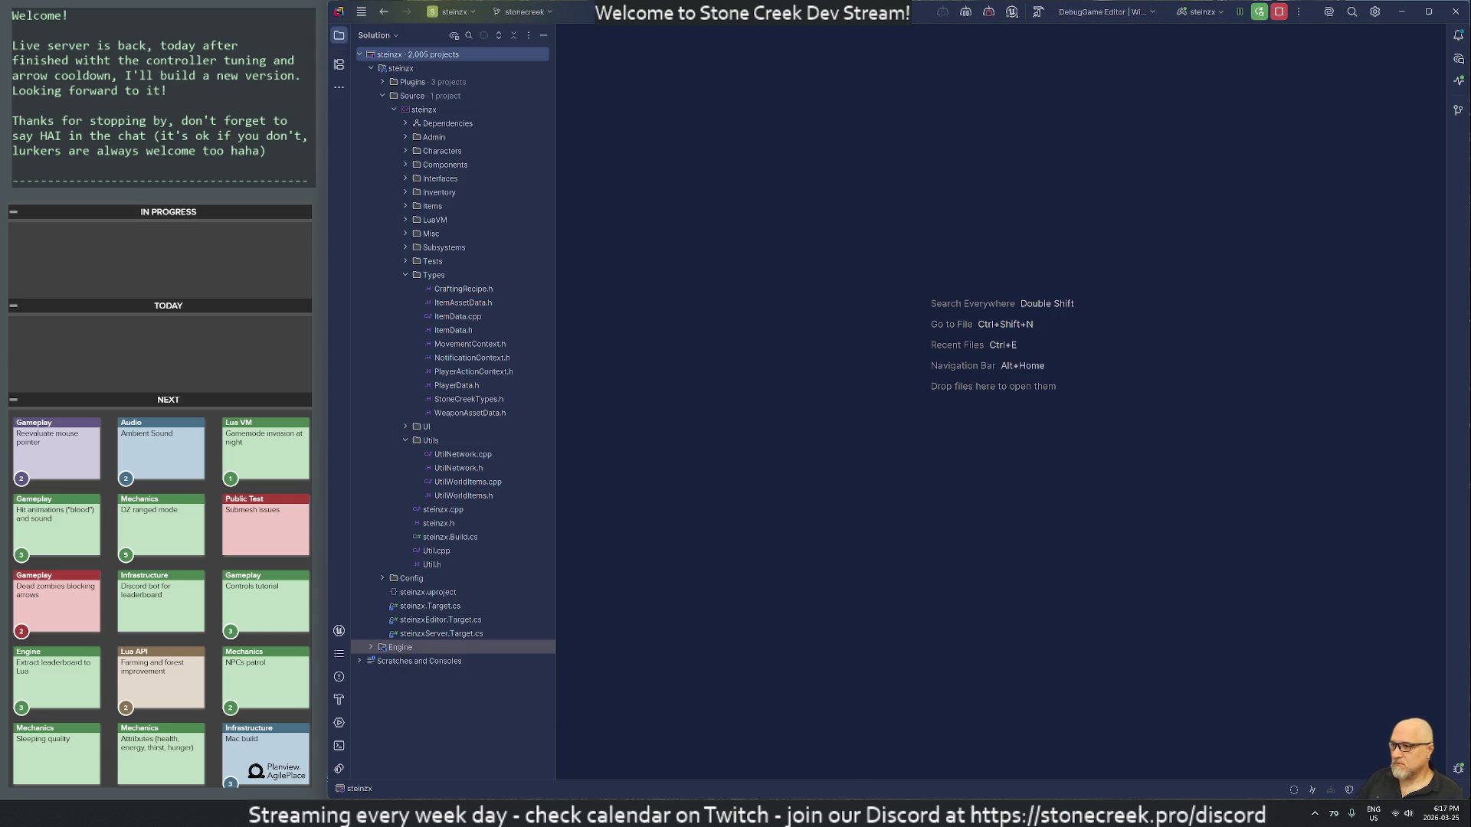
# Step: Run p4 sync on the BUILDER remote desktop to pull the submitted files
pyautogui.moveTo(811, 812)
pyautogui.click(810, 755)
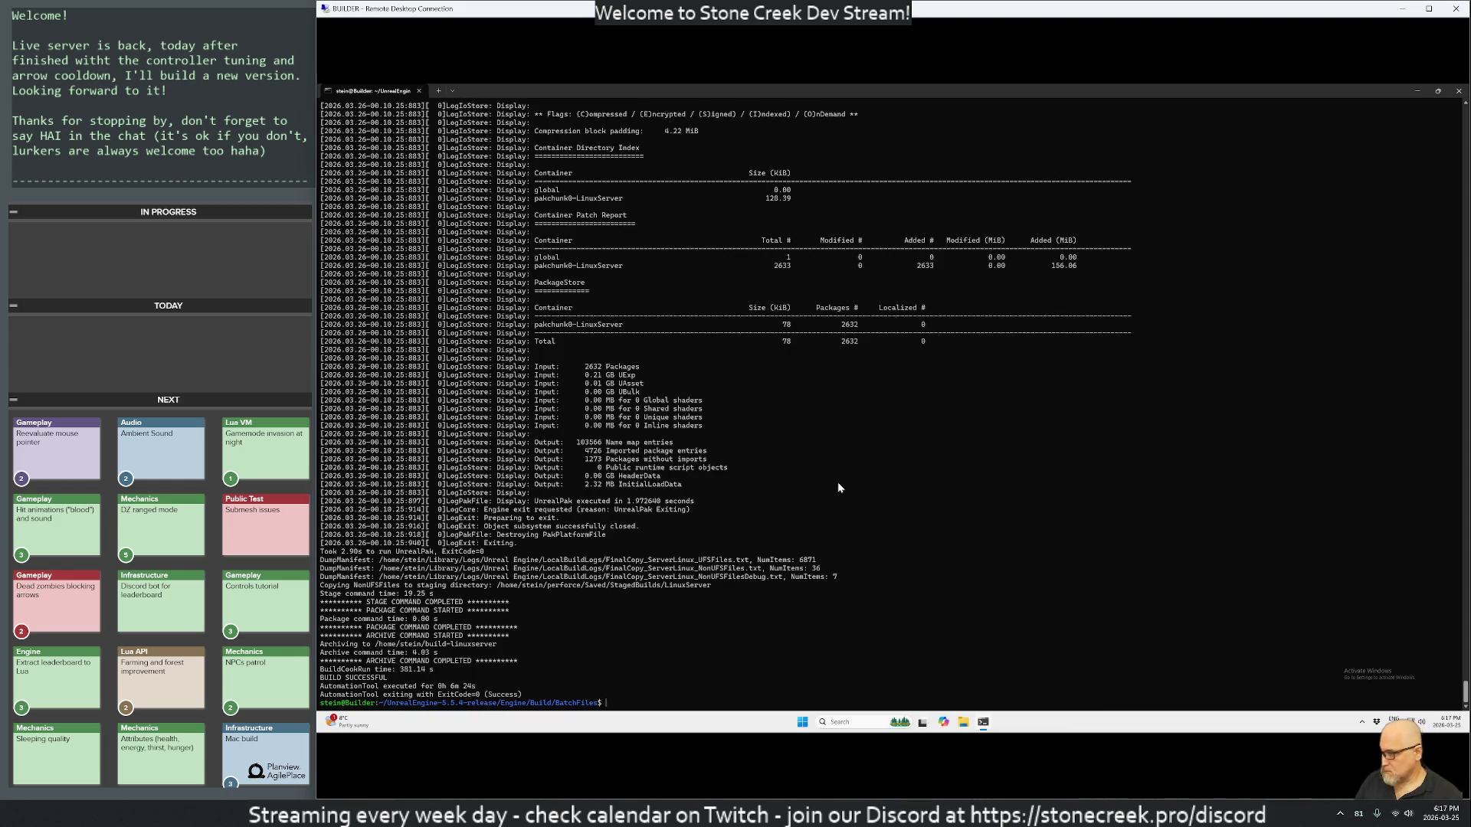
pyautogui.write('p4 sync')
pyautogui.press('Return')
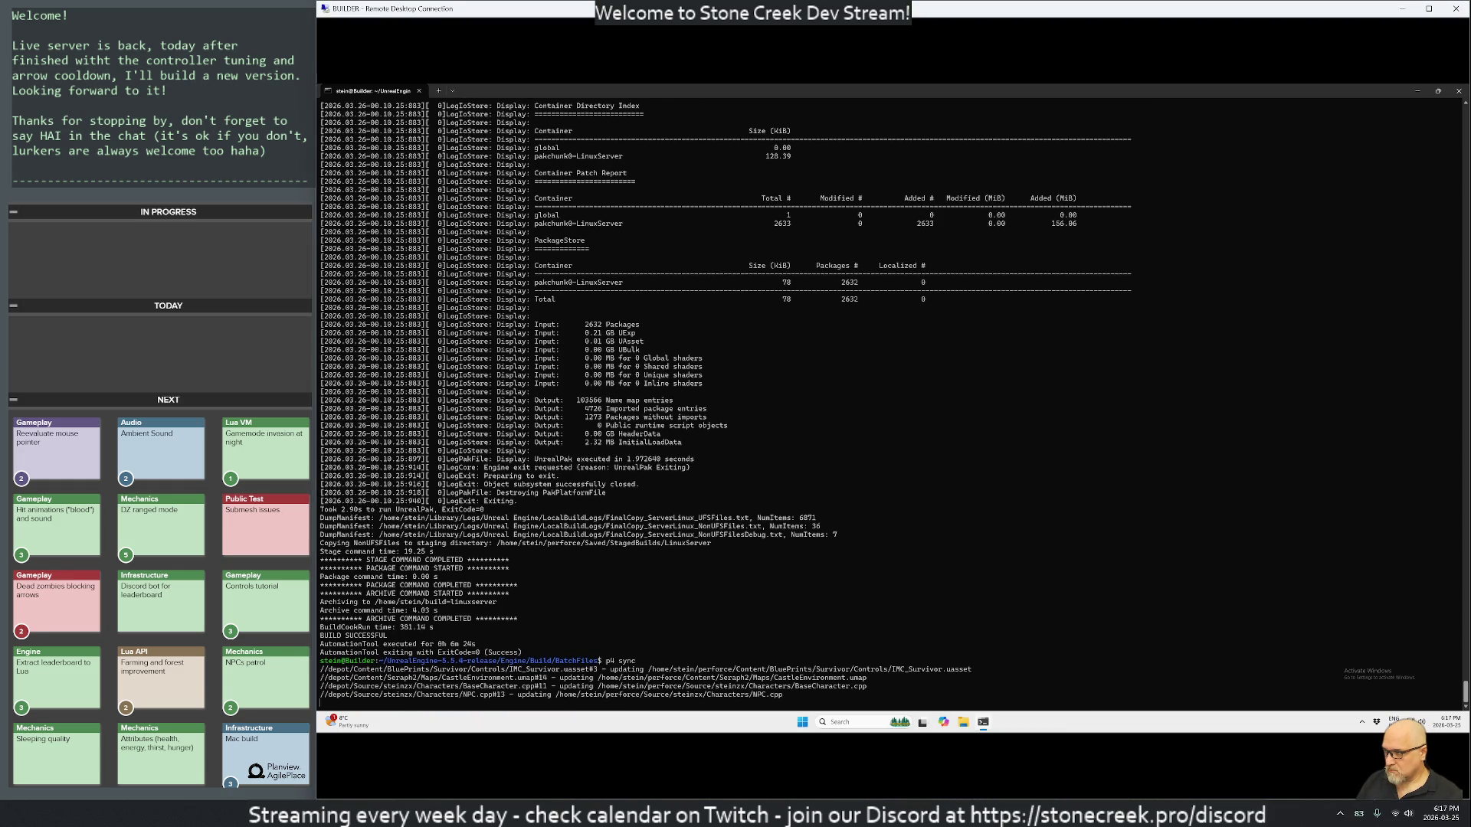
# Step: Rerun ./RunUAT.sh BuildCookRun for the Linux server and minimize the remote session
pyautogui.press('Up')
pyautogui.press('Up')
pyautogui.press('Return')
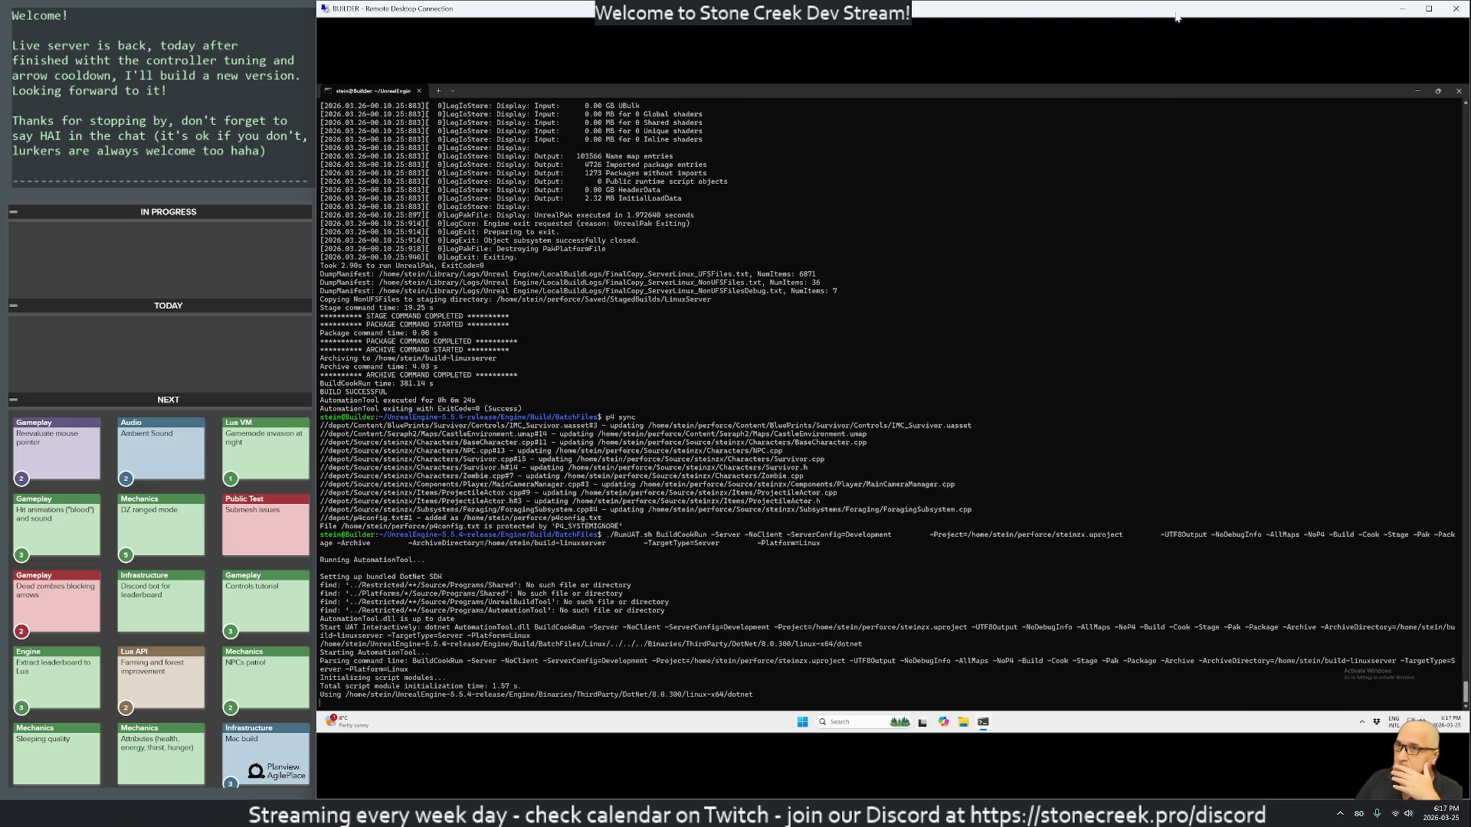
pyautogui.click(1402, 8)
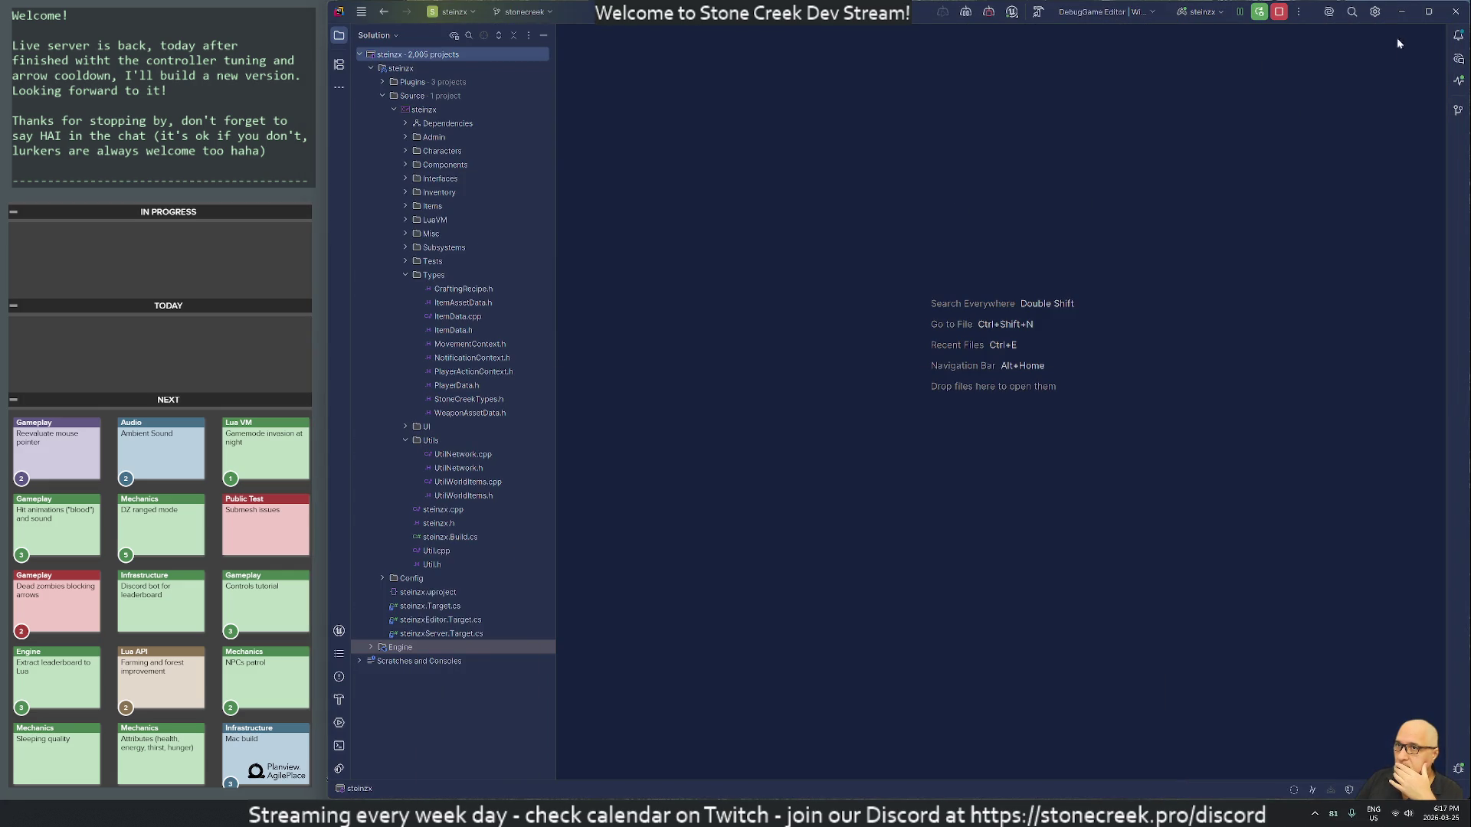
pyautogui.click(1402, 13)
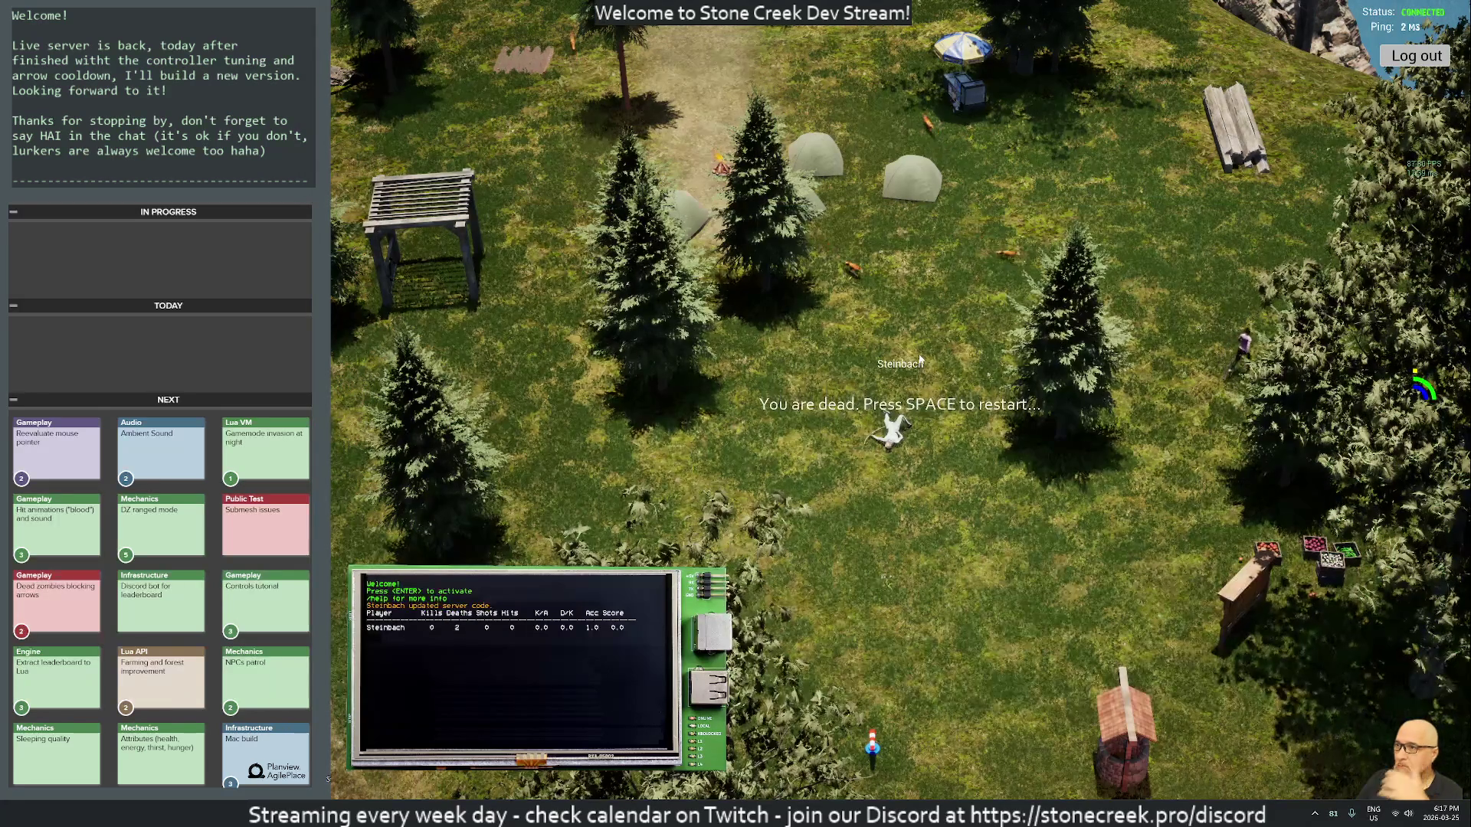
# Step: Respawn the survivor and run north through the camp past the tents
pyautogui.press('space')
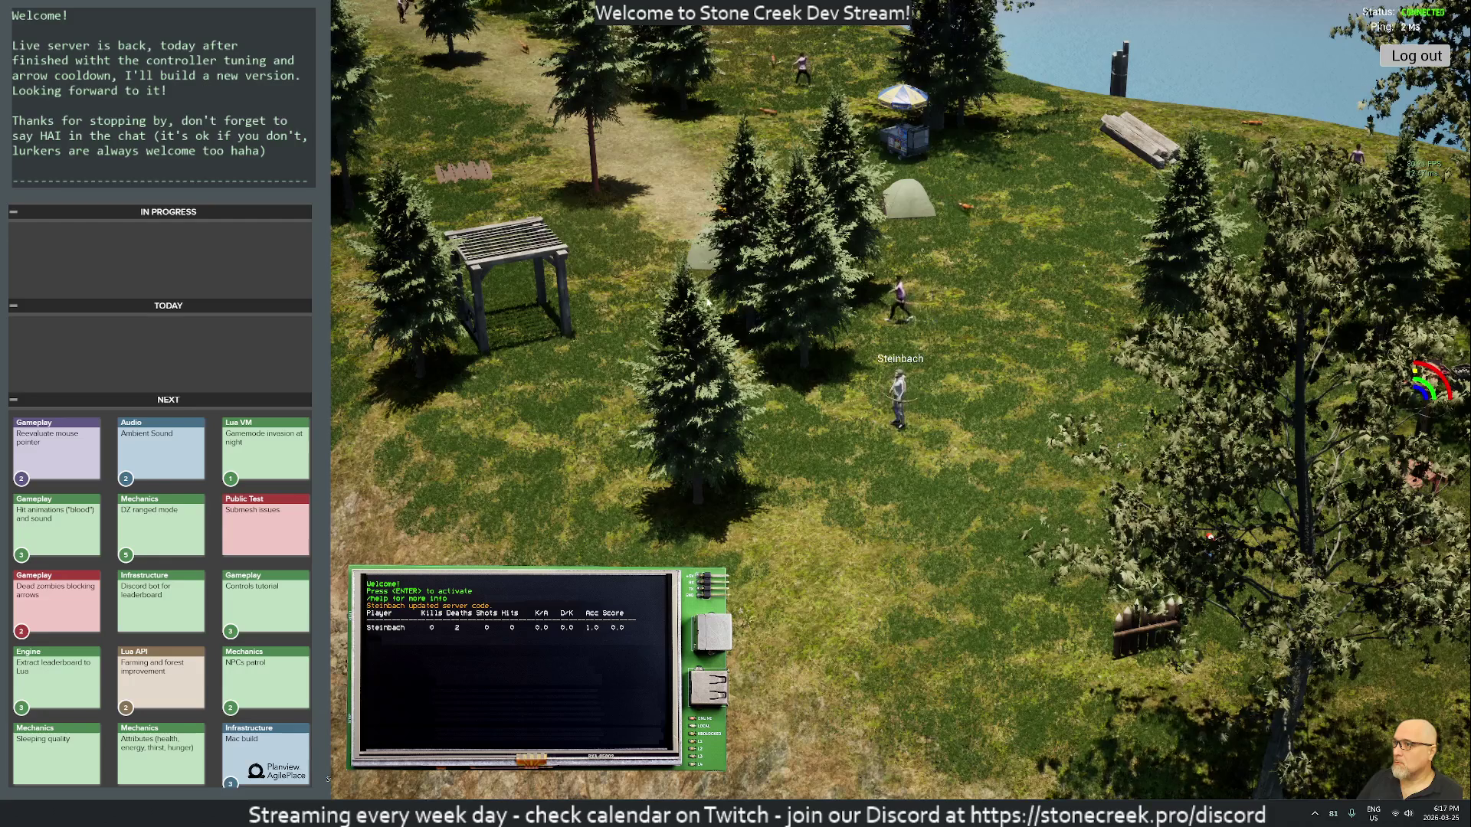
pyautogui.press('w')
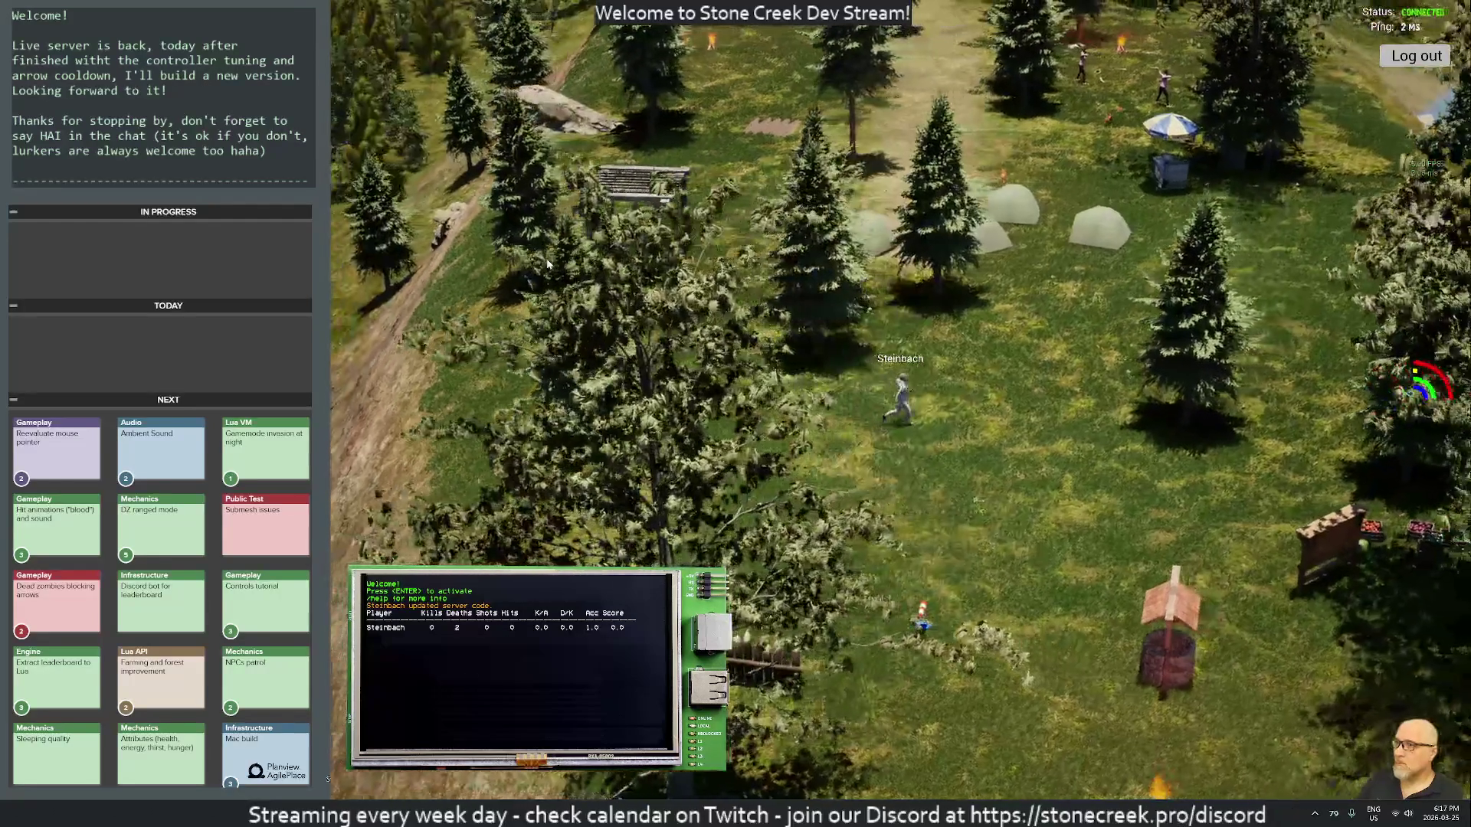
pyautogui.press('w')
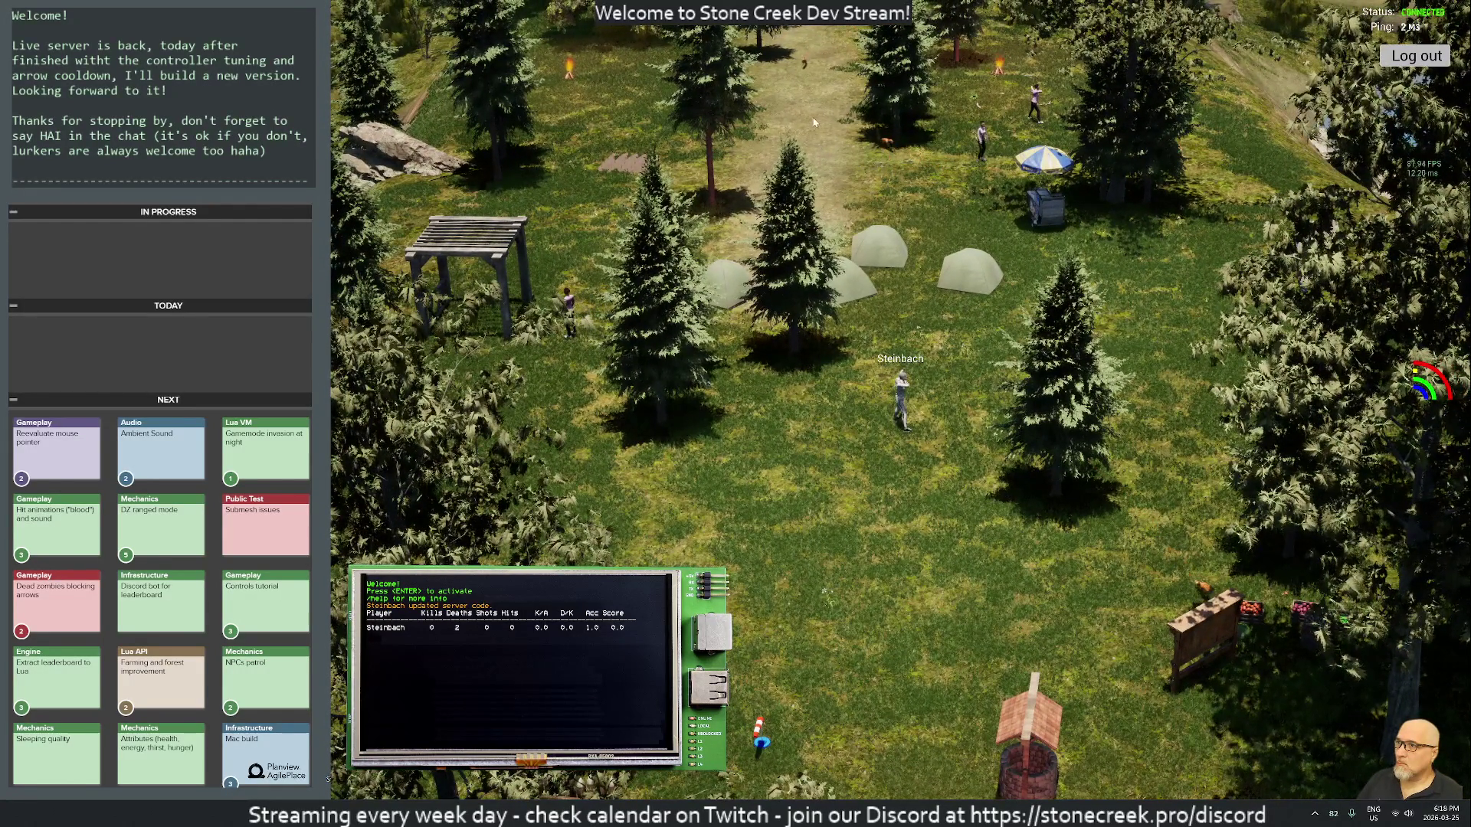
pyautogui.press('w')
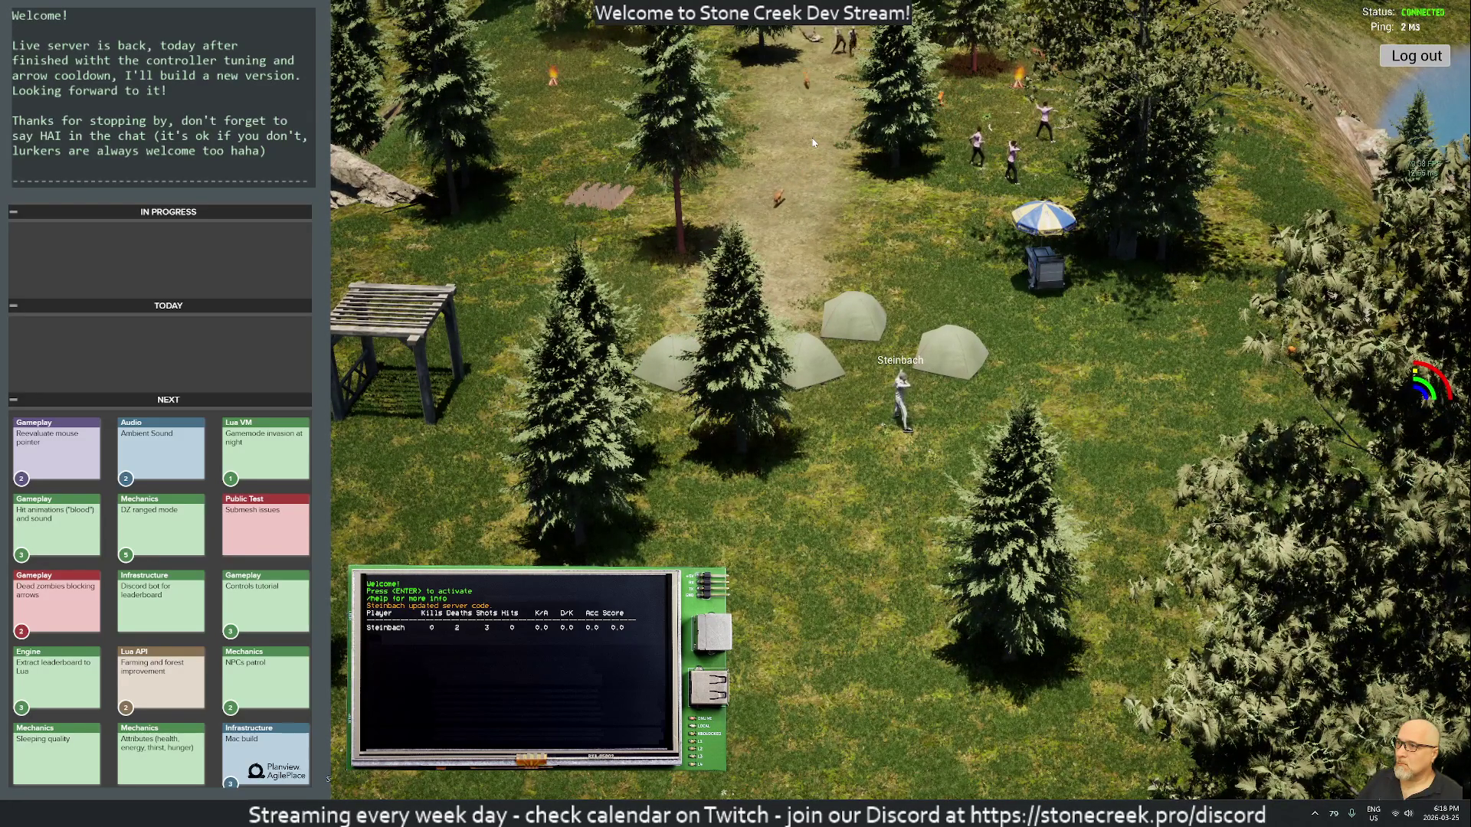
pyautogui.press('i')
pyautogui.press('i')
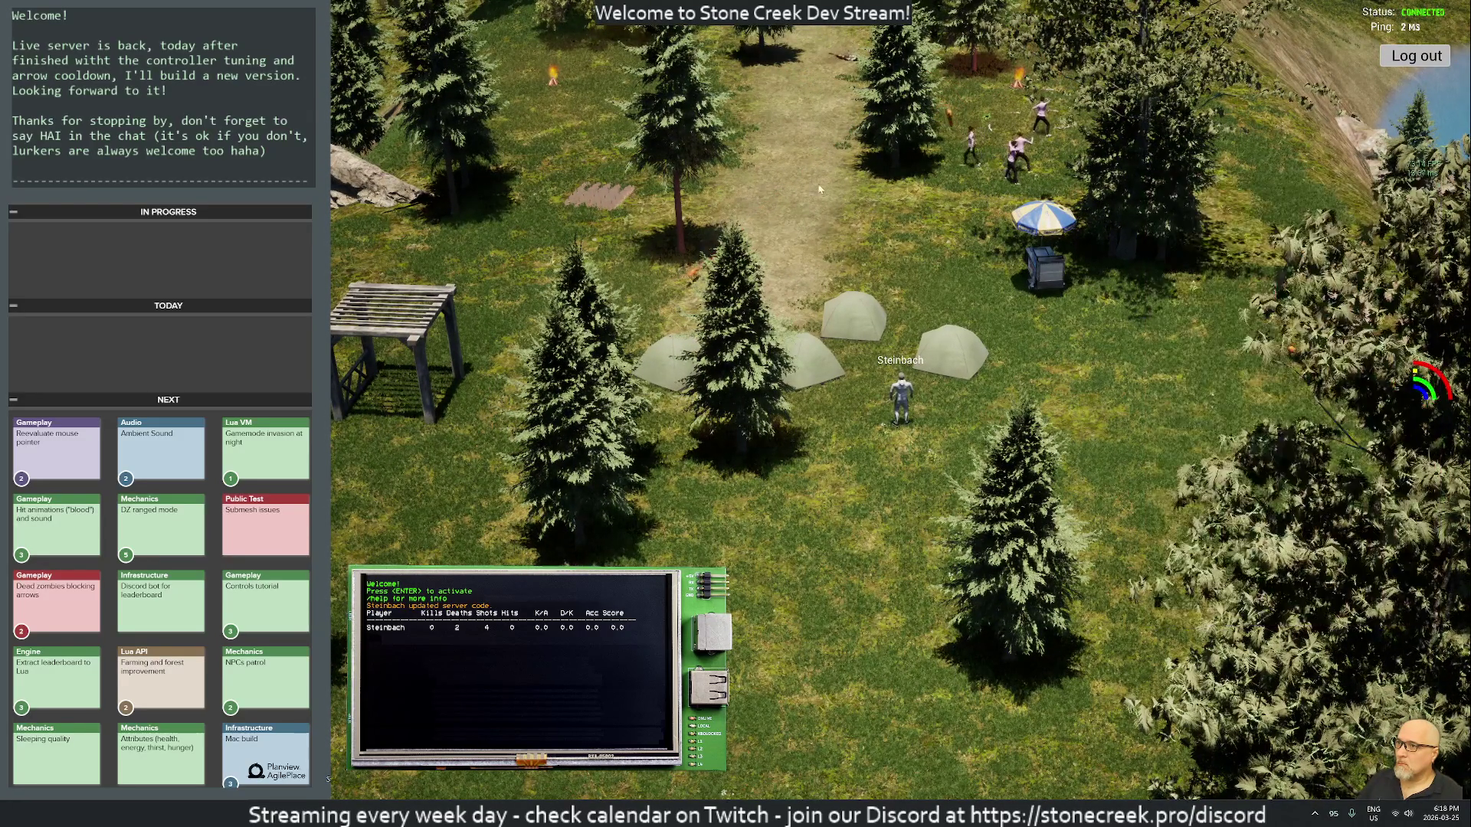
pyautogui.press('w')
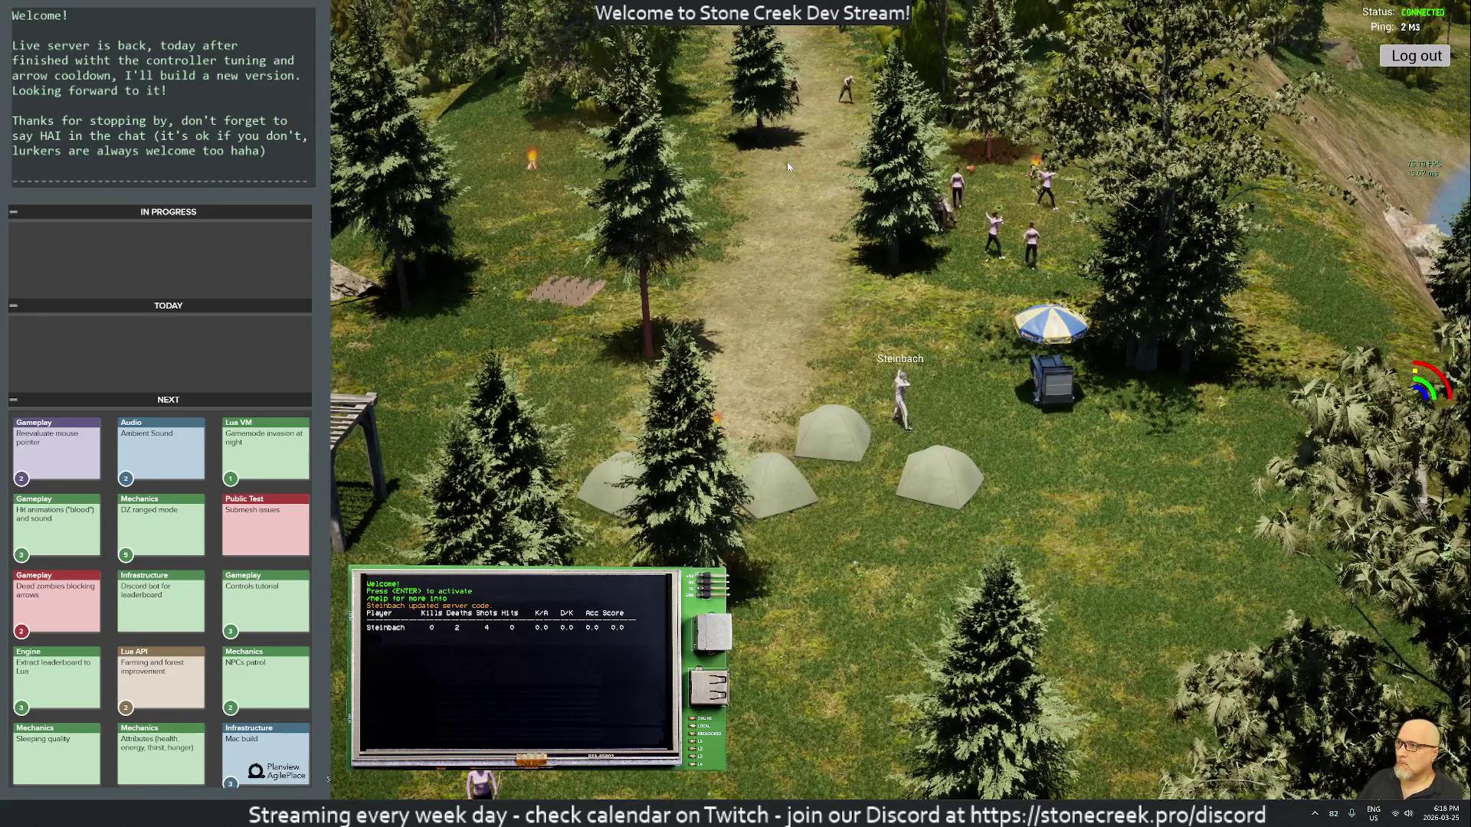
# Step: Shoot arrows at the zombies near the campfire for a first kill, then sleep in a tent
pyautogui.click(803, 118)
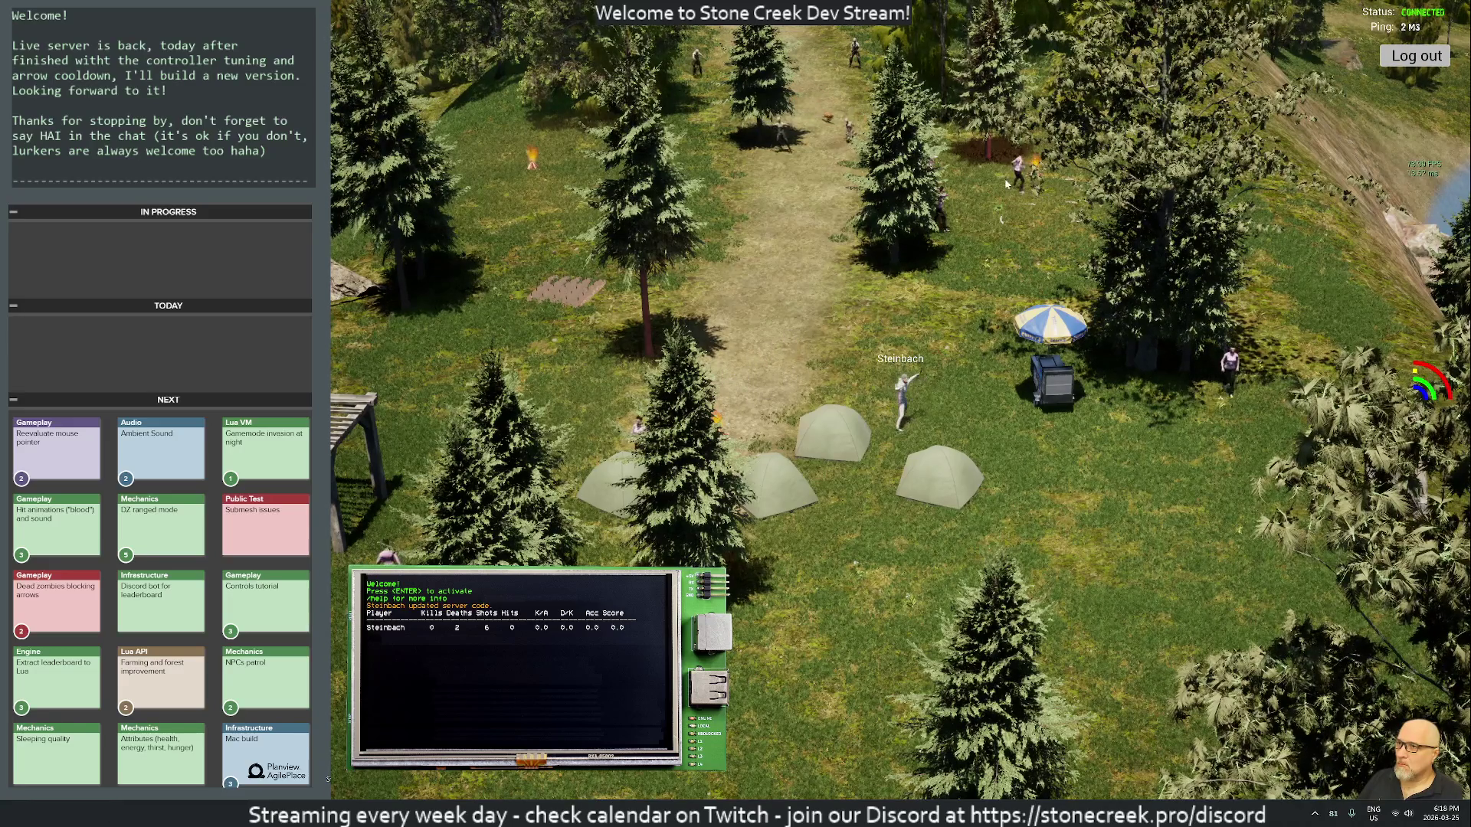
pyautogui.press('a')
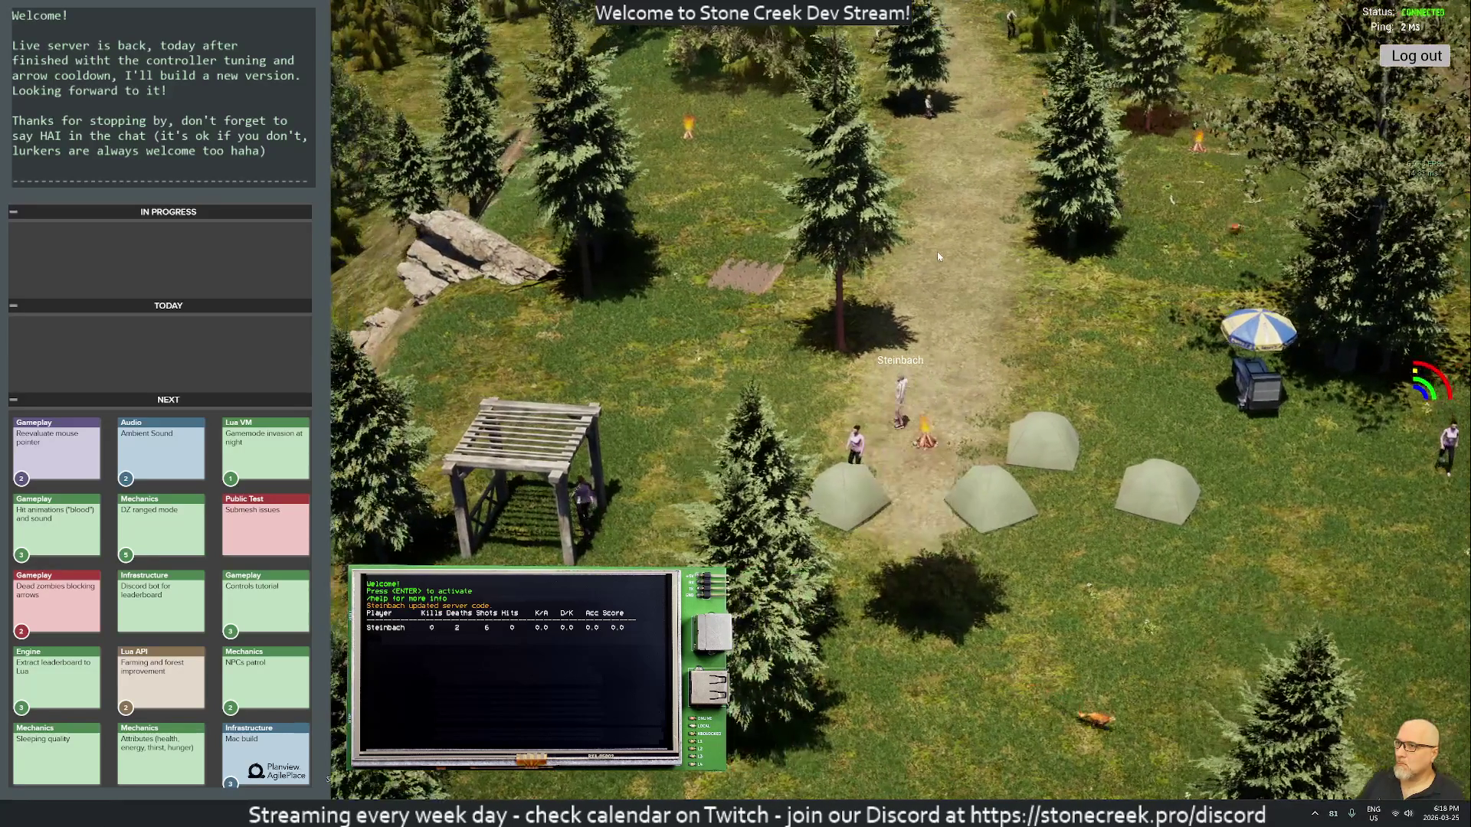
pyautogui.press('d')
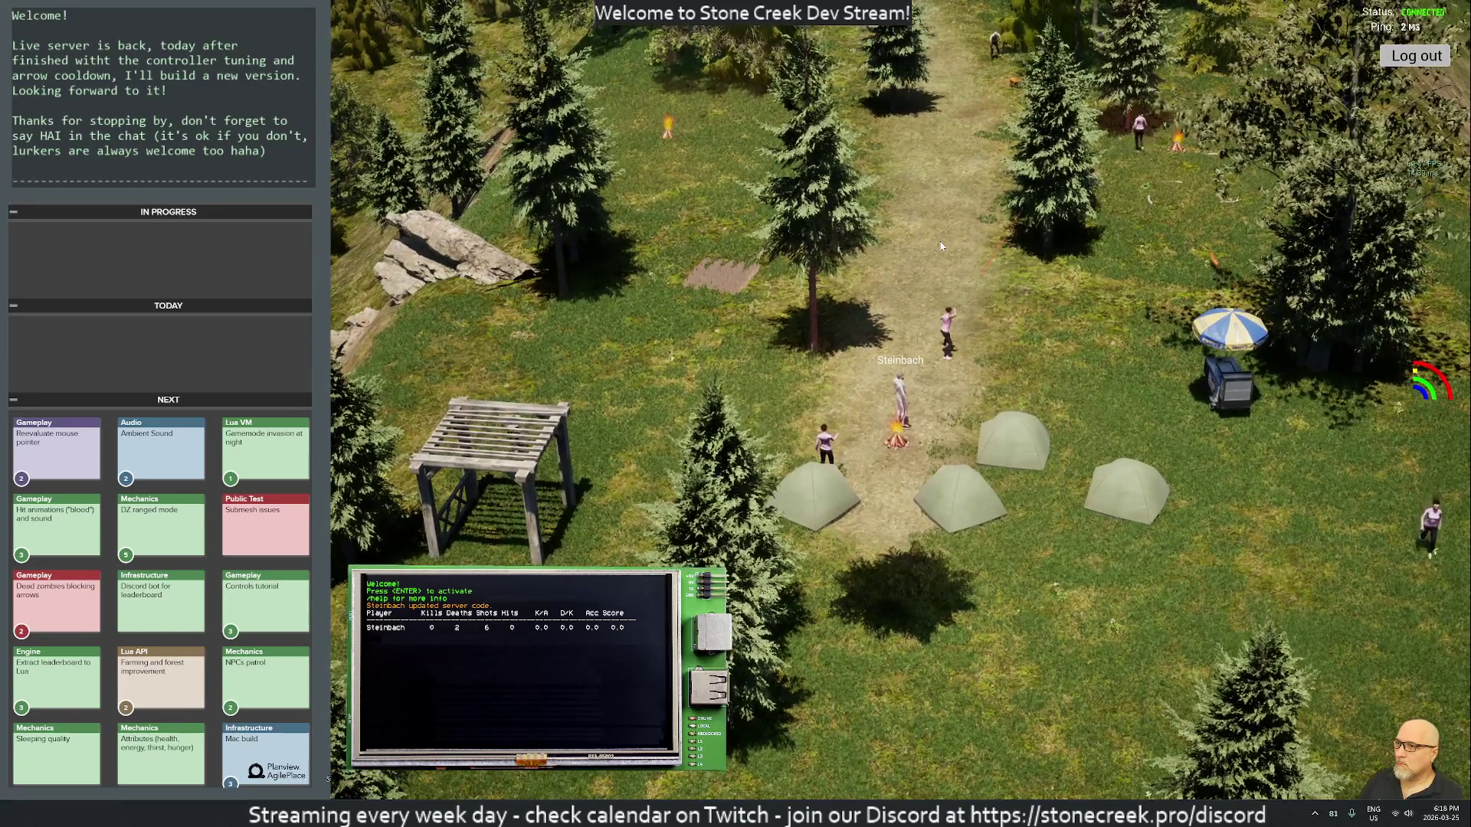
pyautogui.press('w')
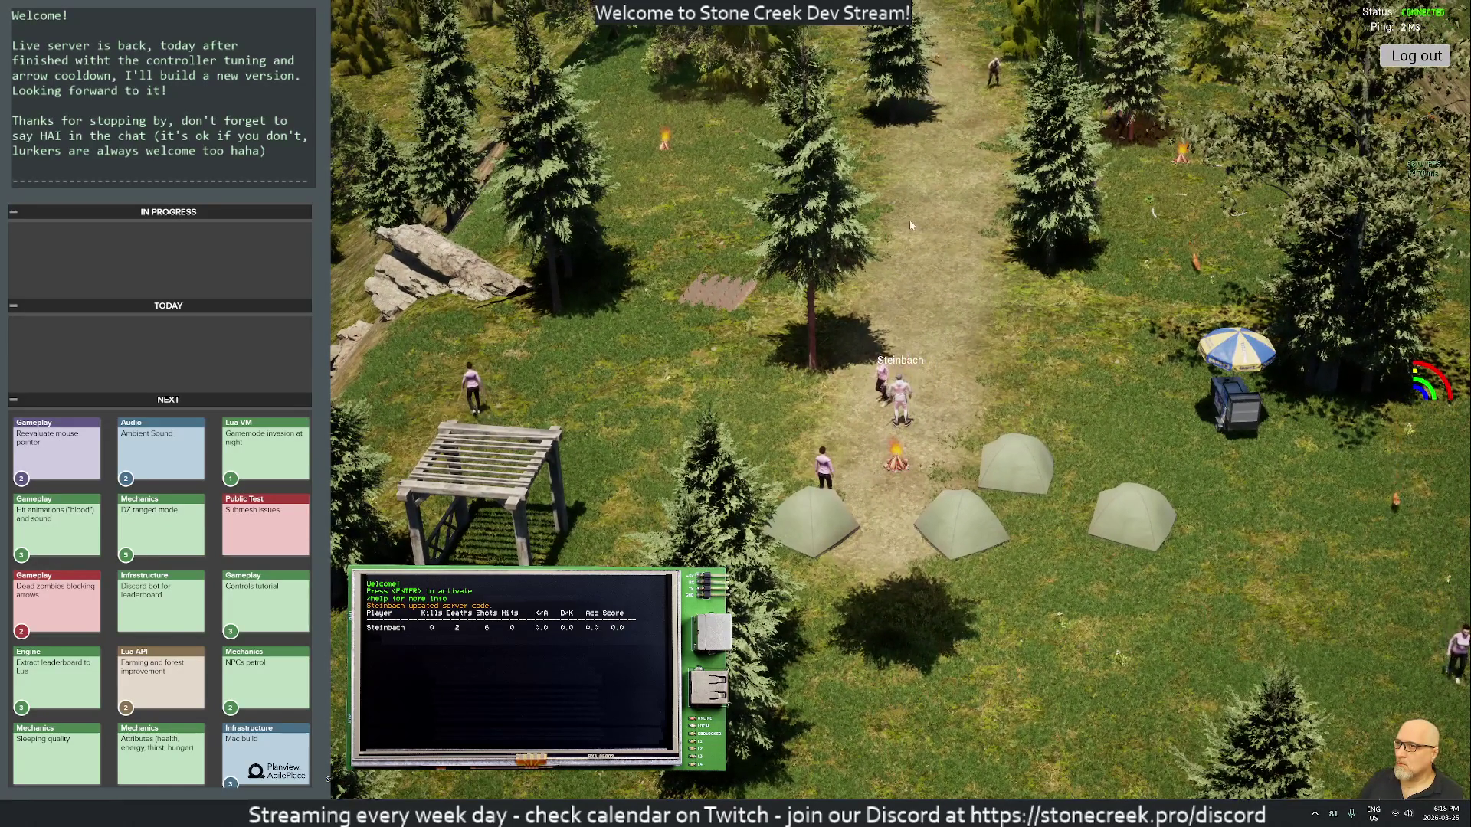
pyautogui.press('d')
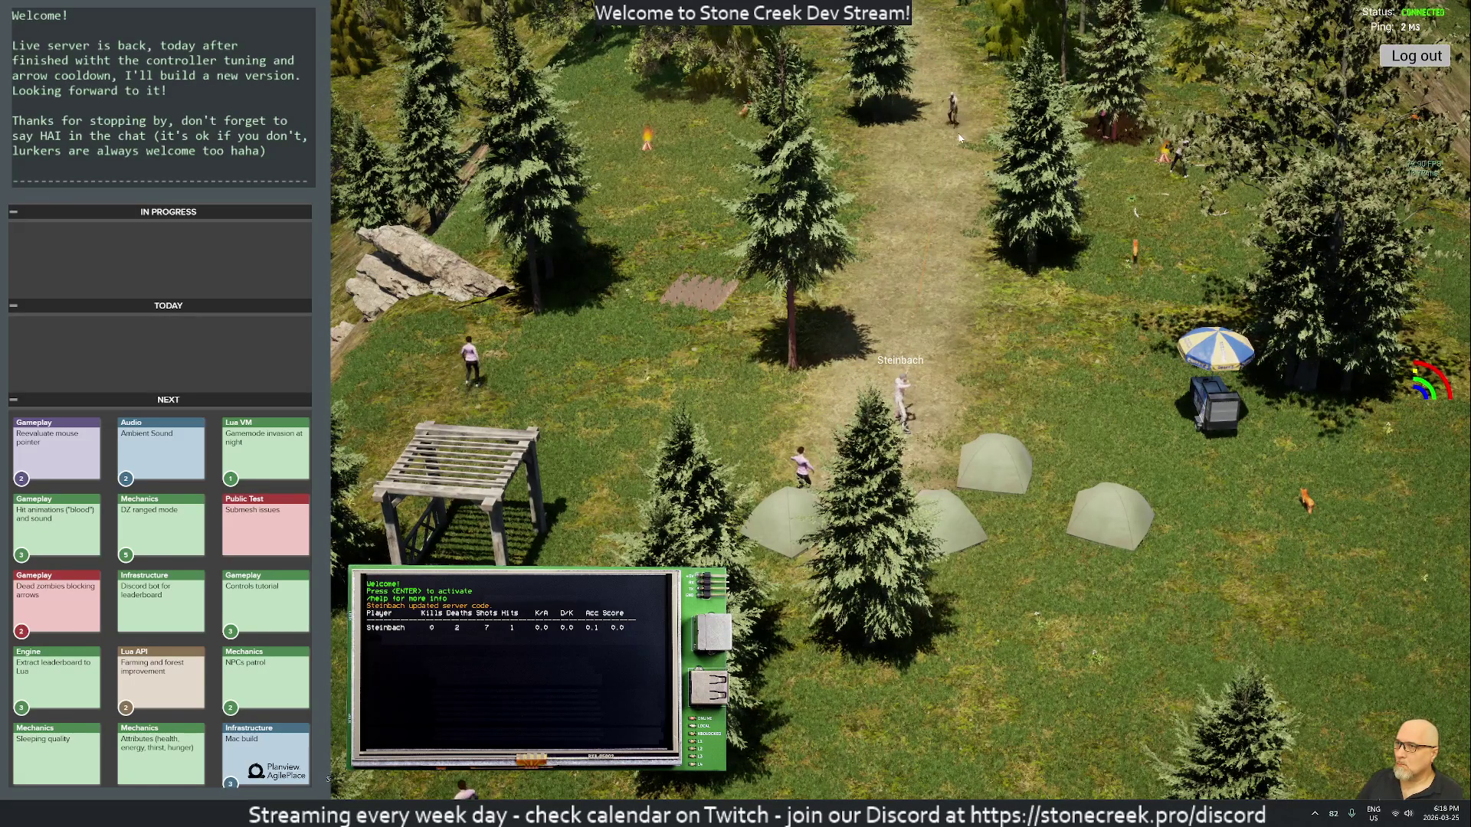
pyautogui.click(959, 120)
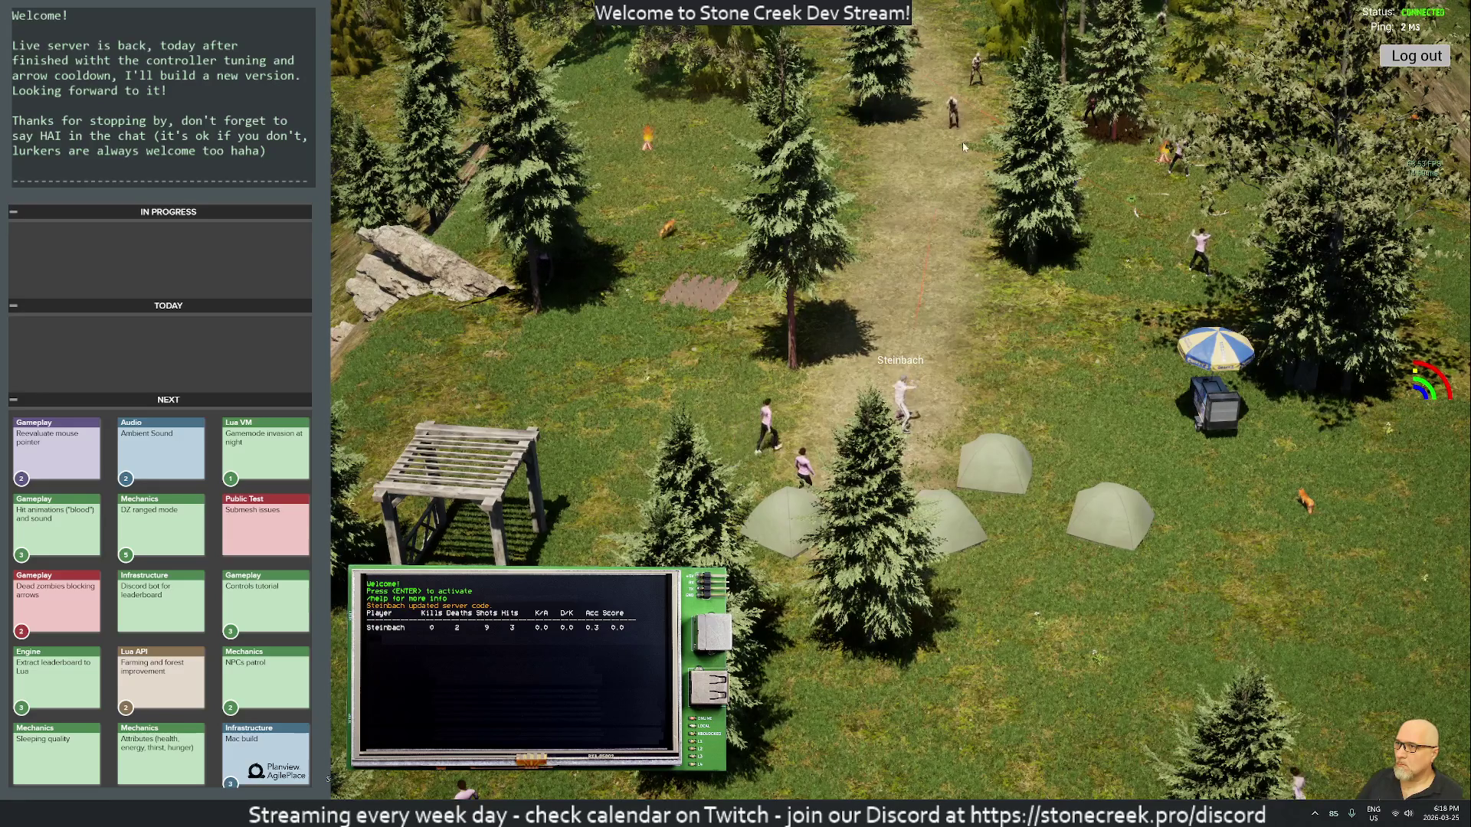
pyautogui.click(960, 115)
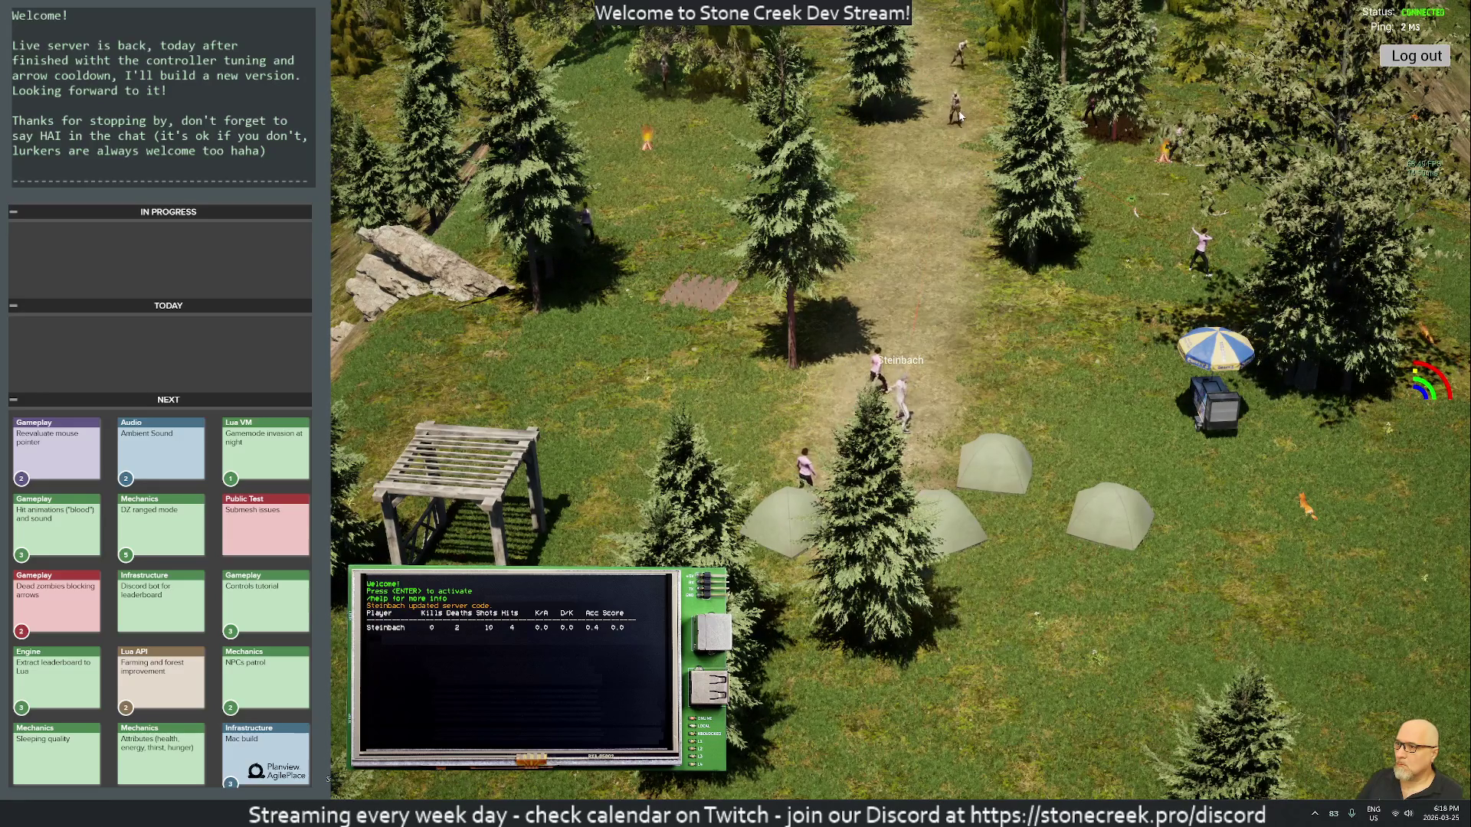
pyautogui.click(962, 291)
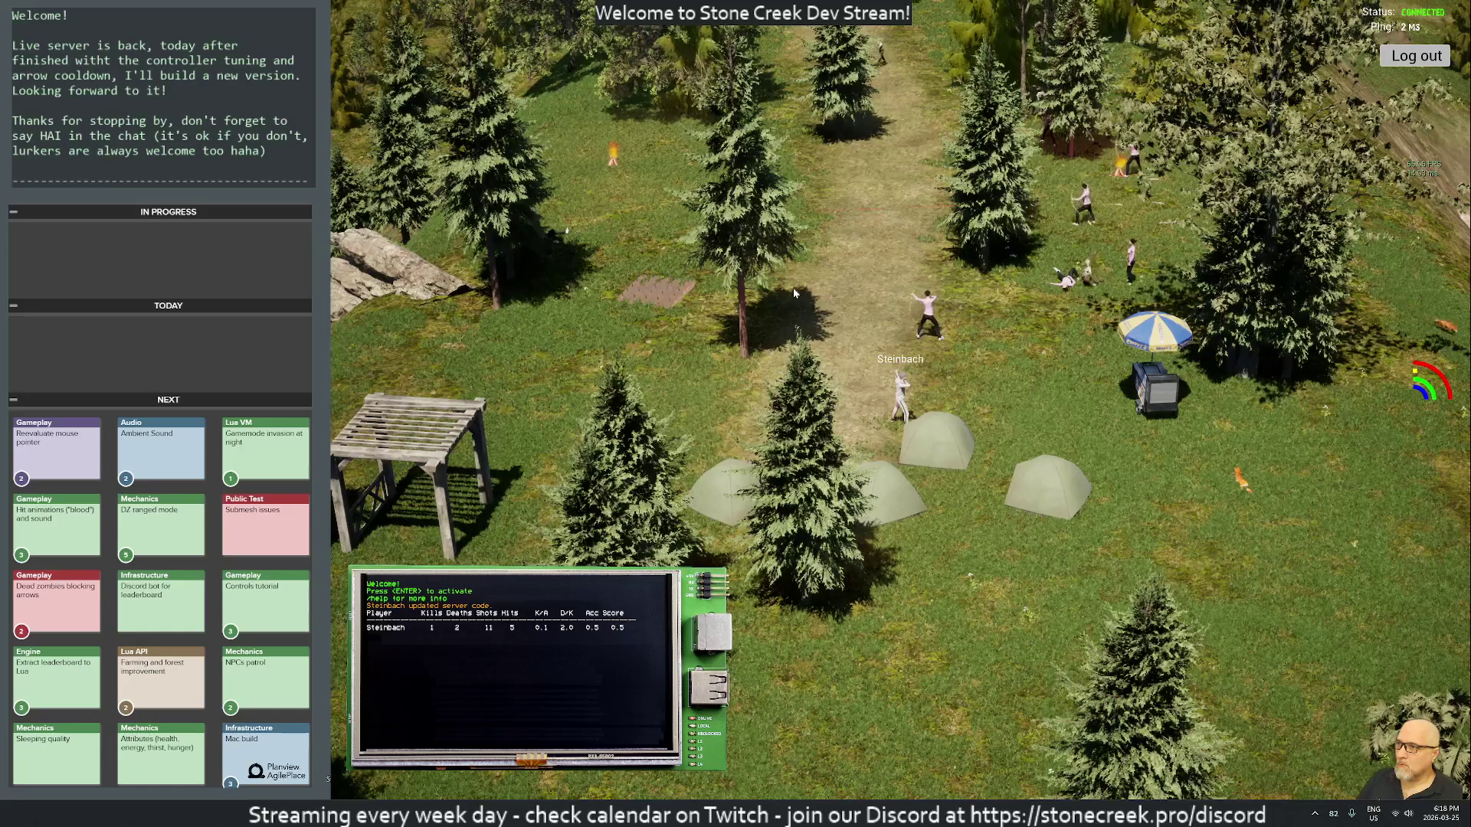
pyautogui.click(943, 448)
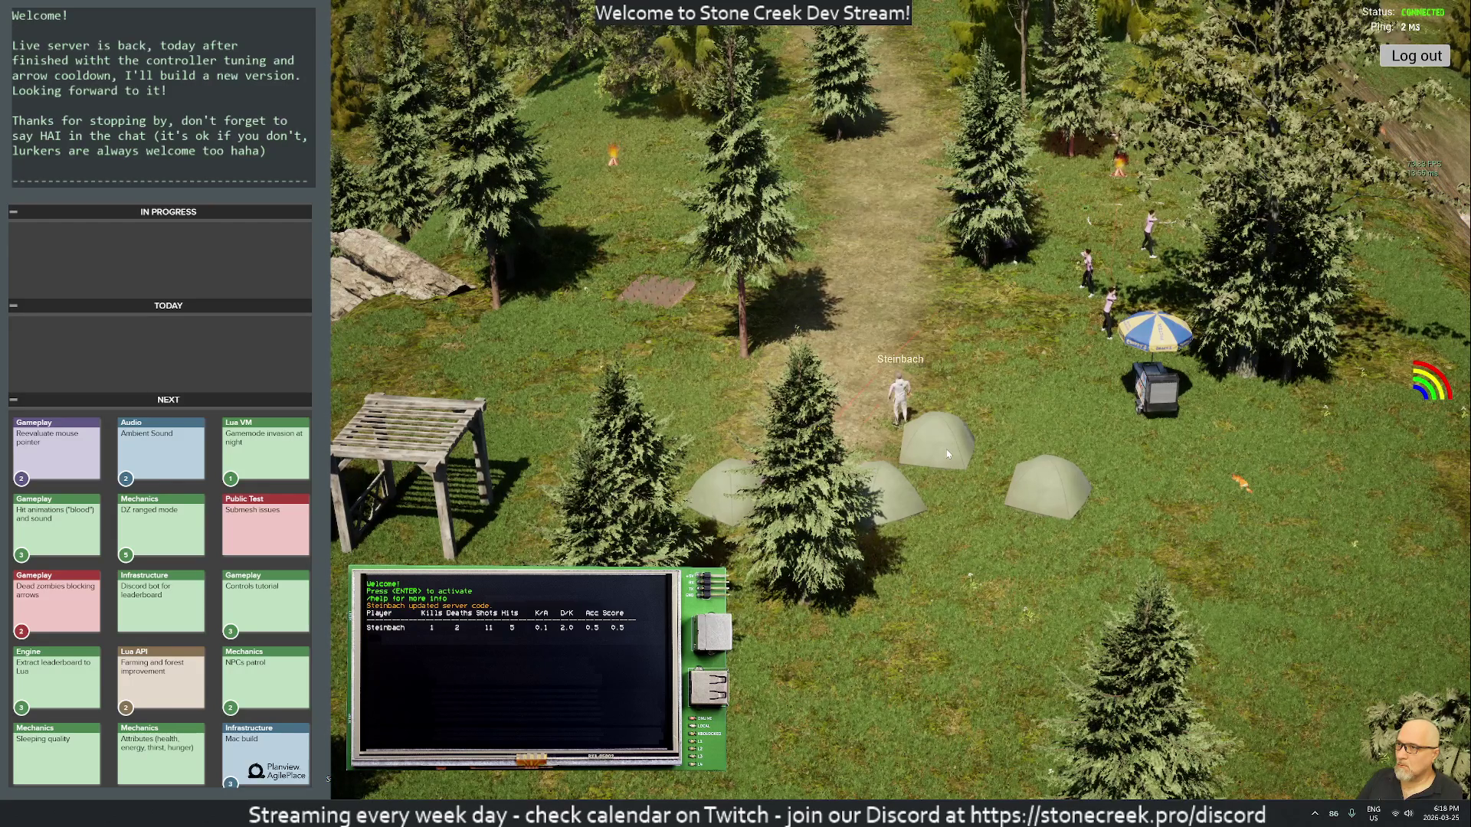
# Step: Walk to the rock outcrop, chop the tree beside it, and confirm 3 logs in the inventory
pyautogui.press('w')
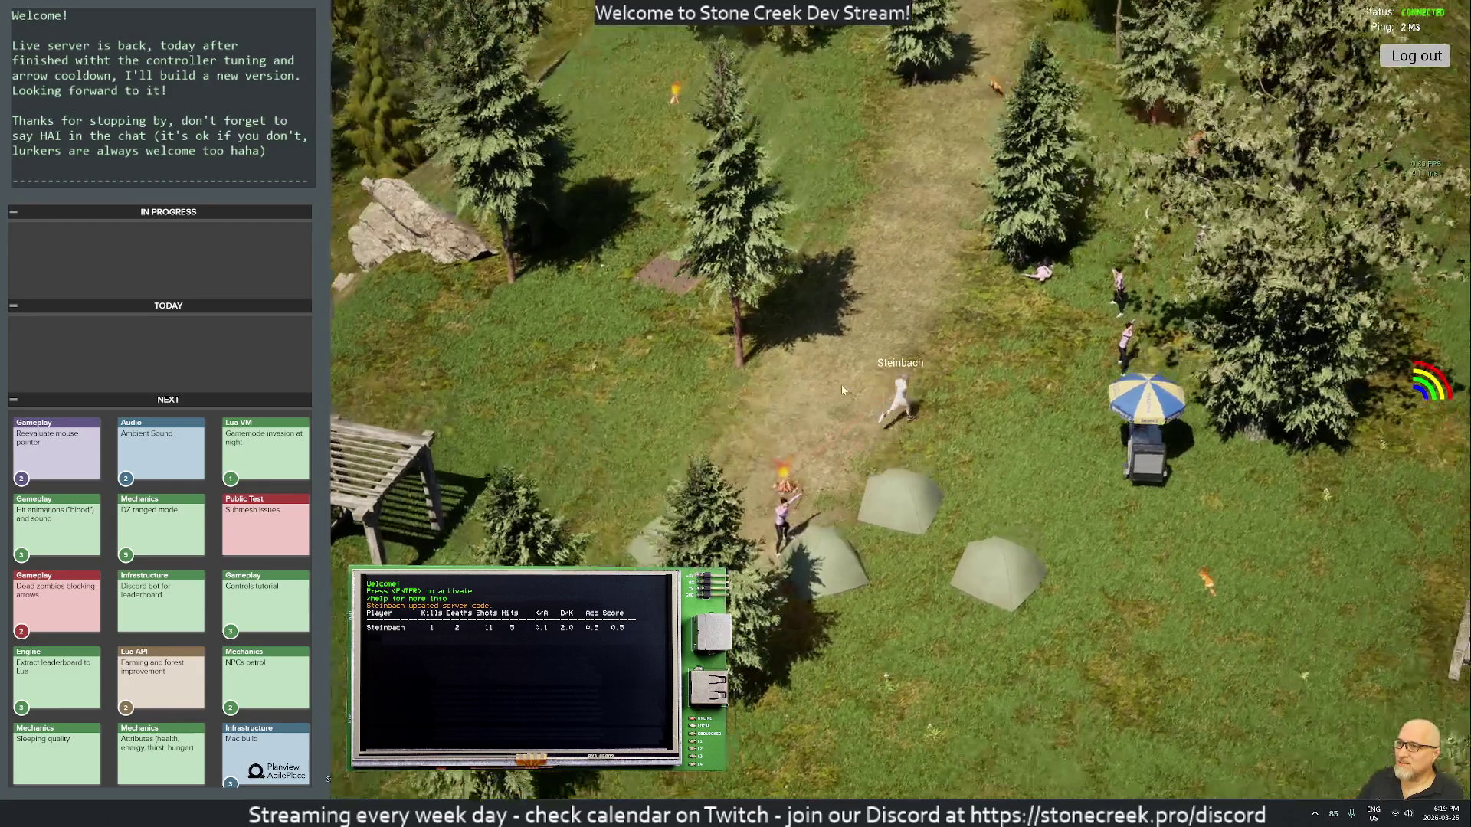
pyautogui.press('w')
pyautogui.press('a')
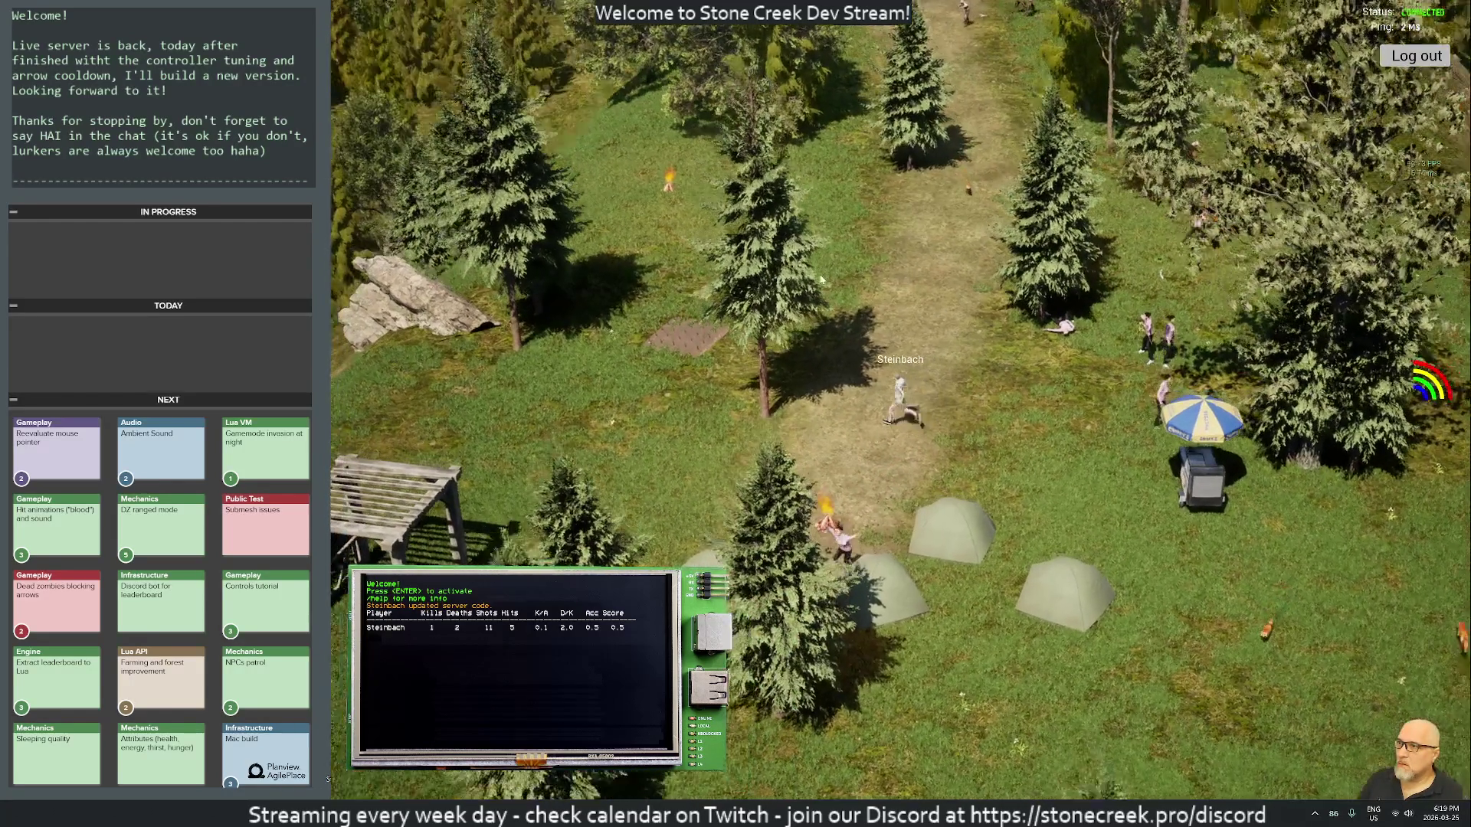
pyautogui.press('a')
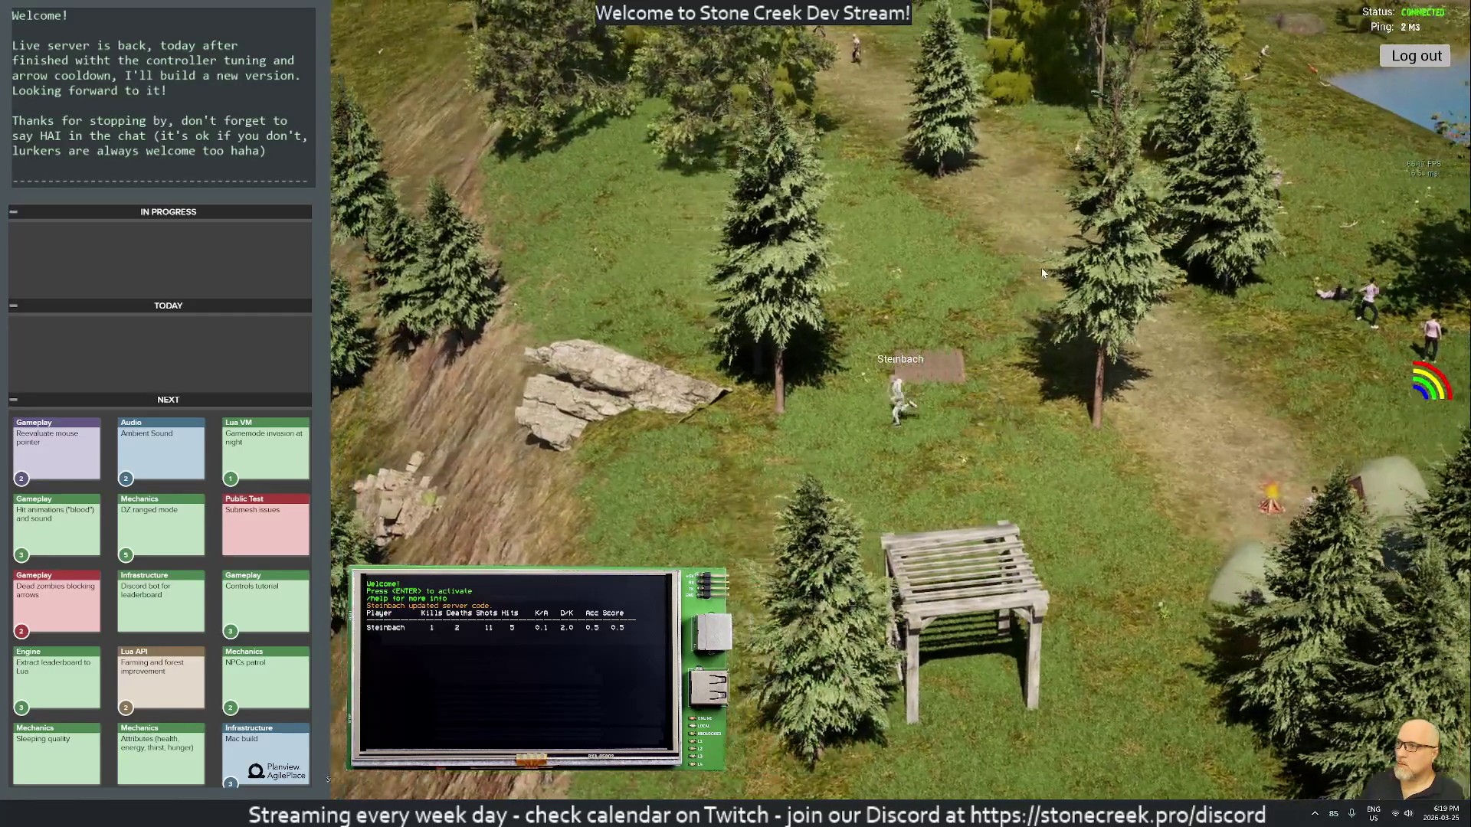
pyautogui.press('i')
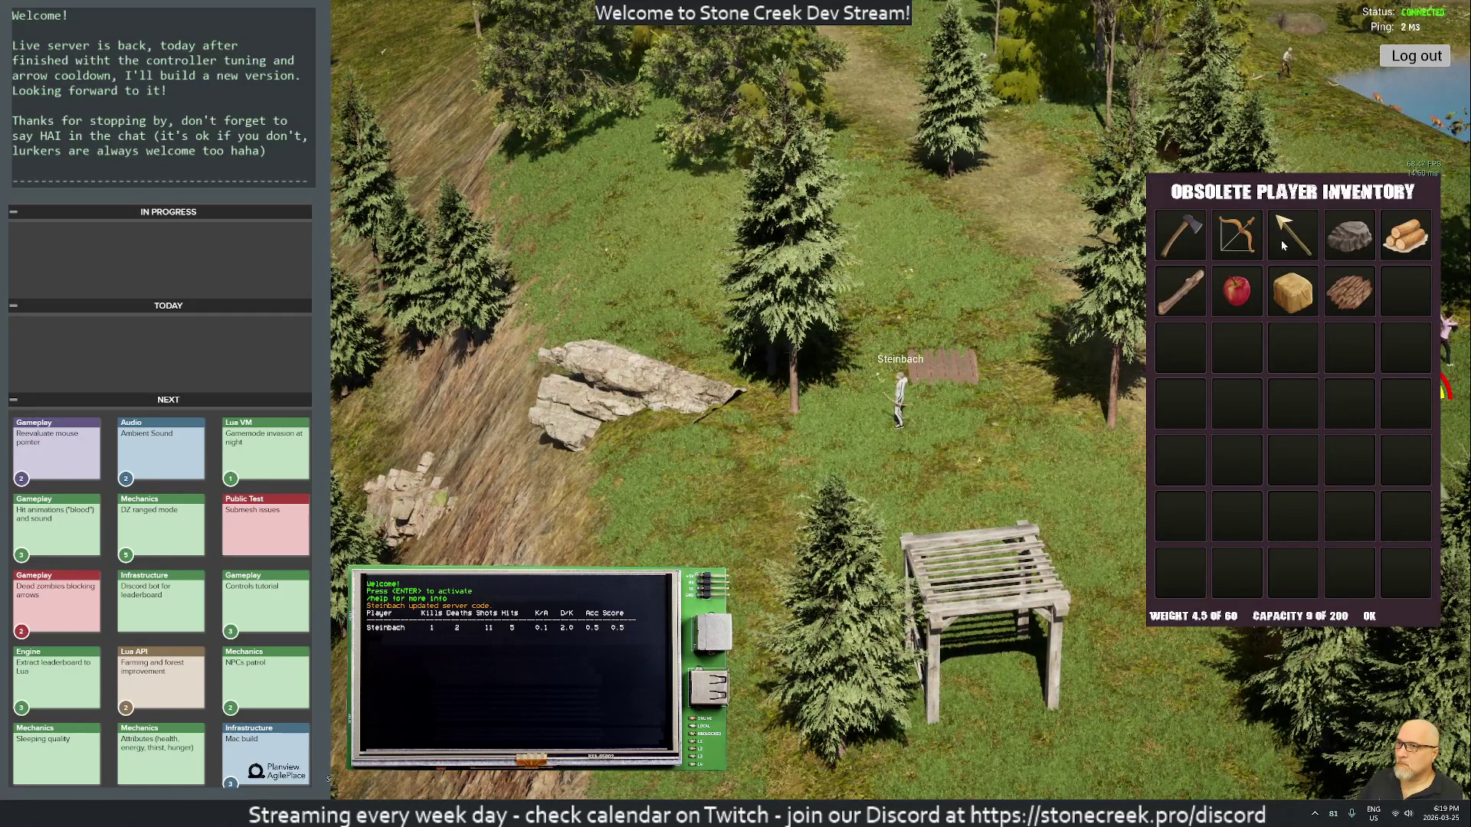
pyautogui.press('i')
pyautogui.press('a')
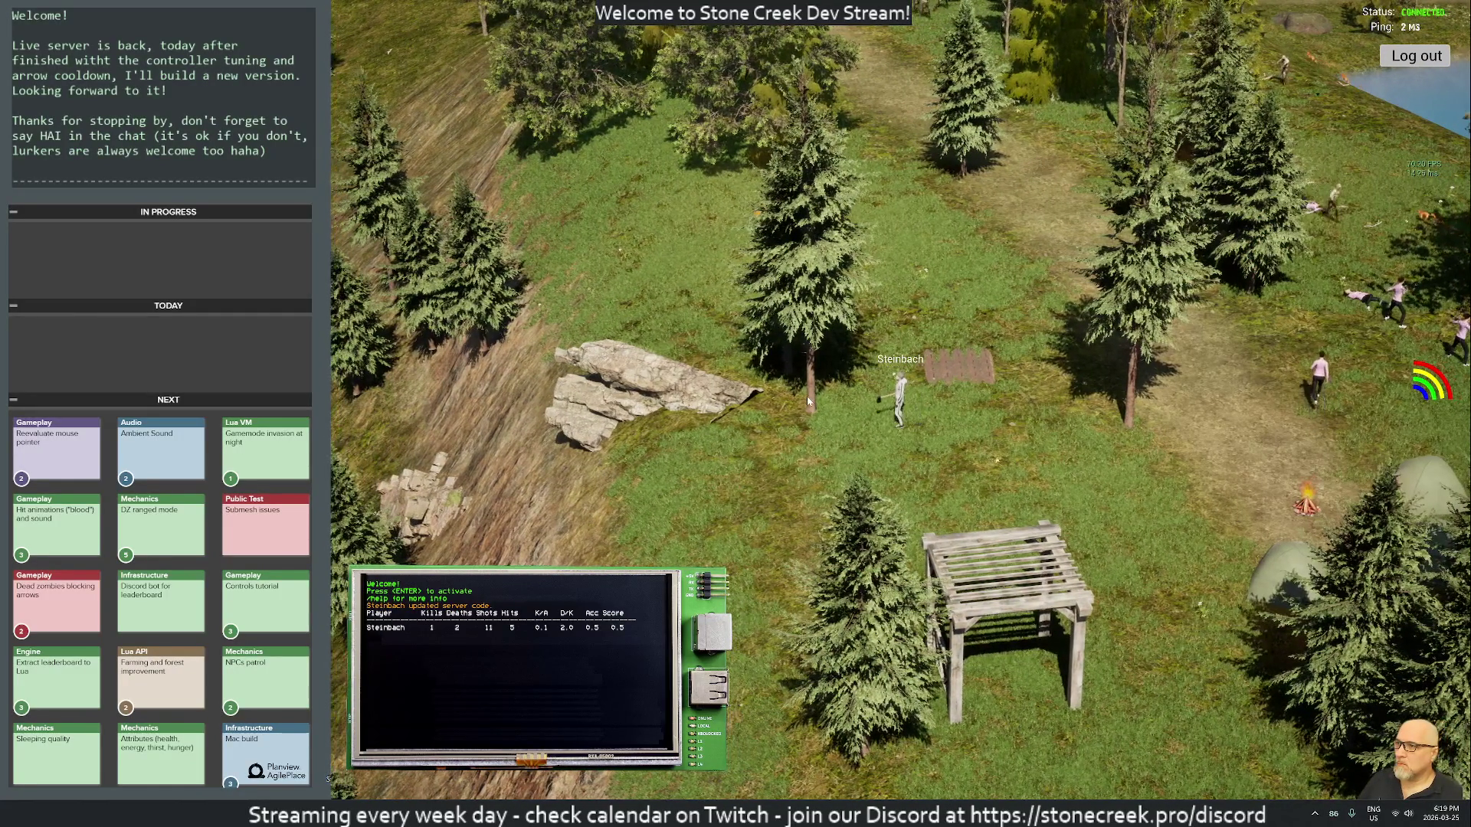
pyautogui.click(822, 406)
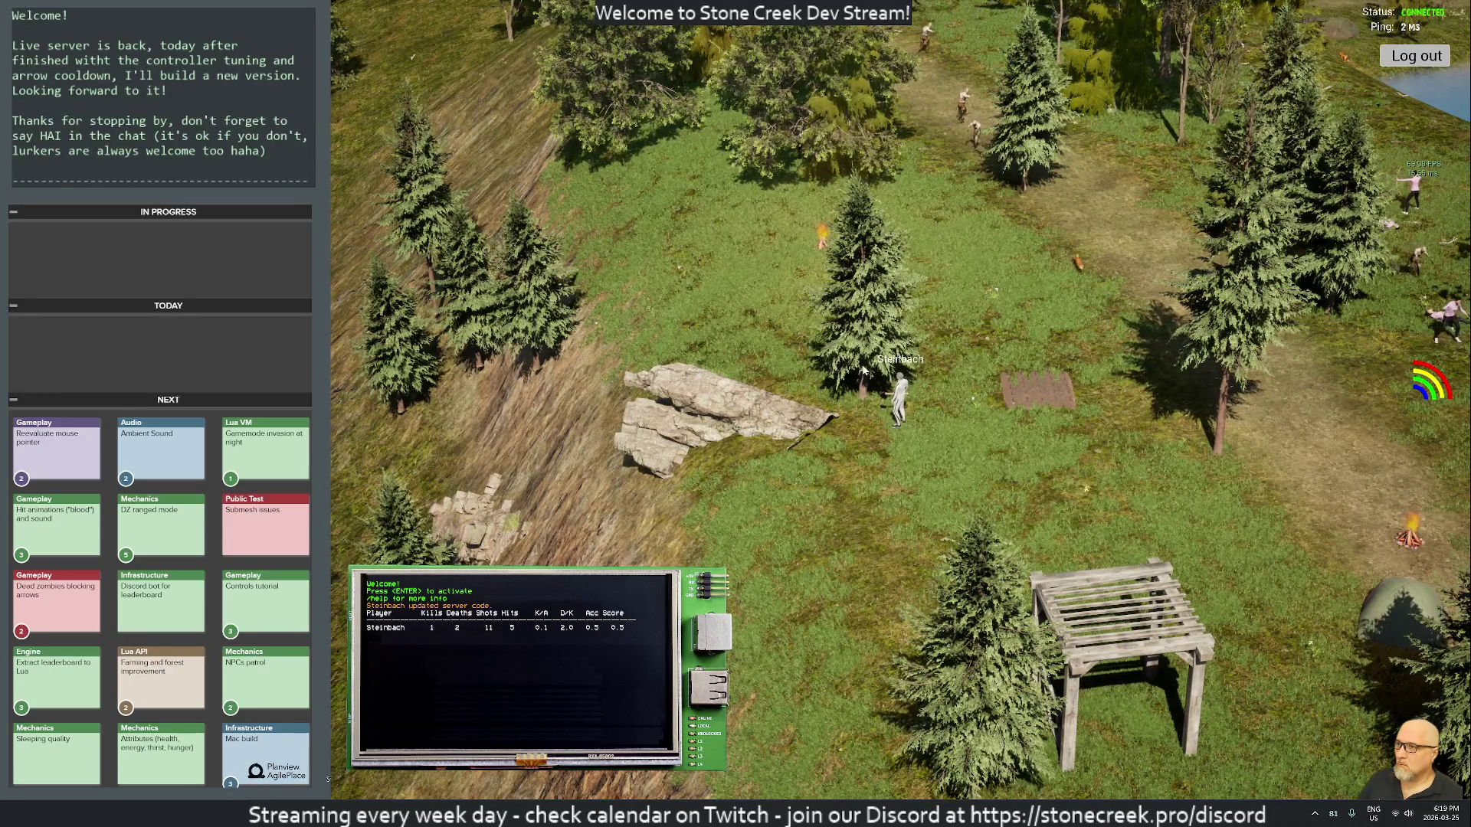
pyautogui.click(804, 372)
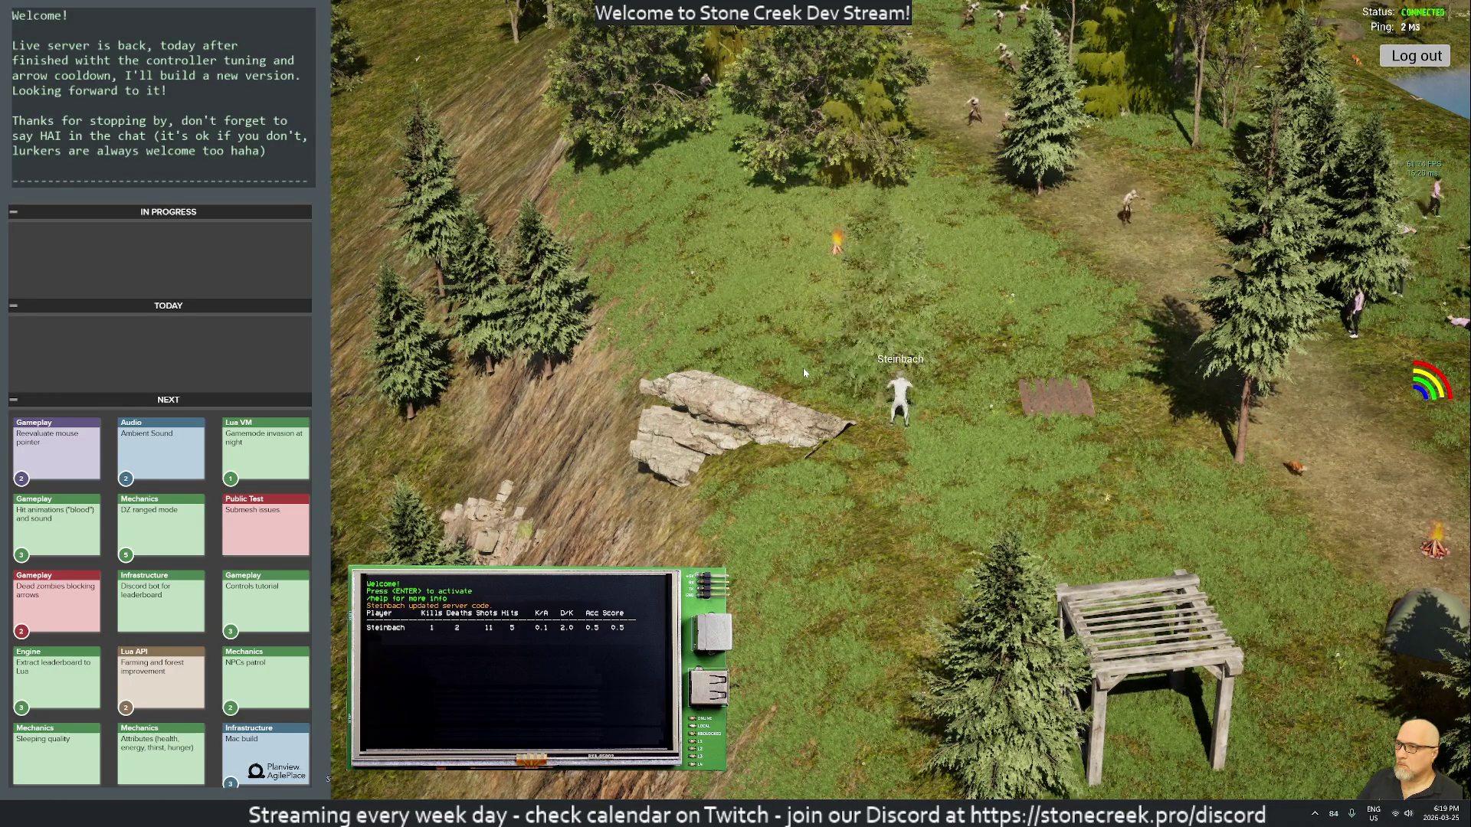
pyautogui.press('i')
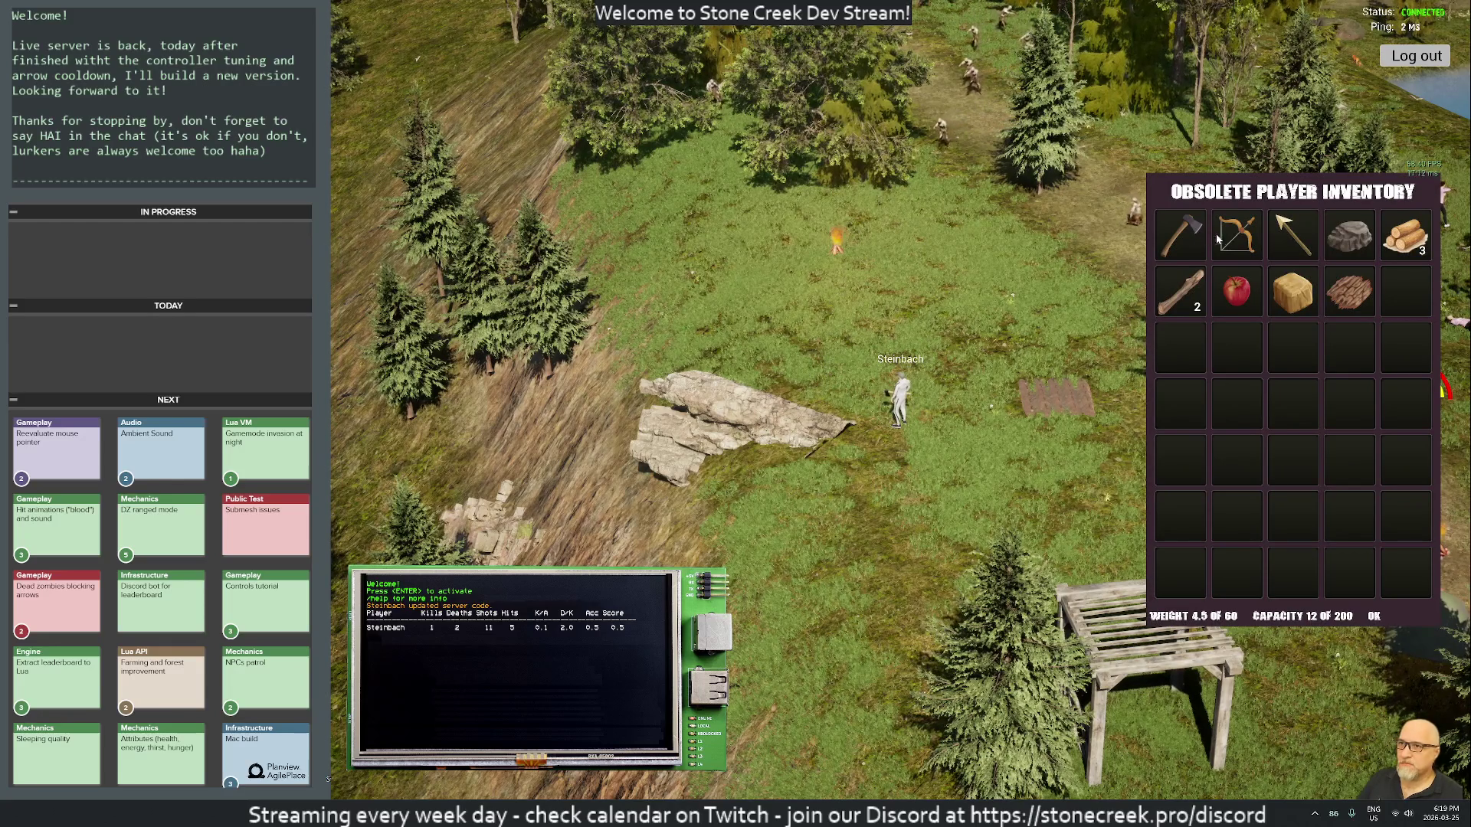
pyautogui.press('i')
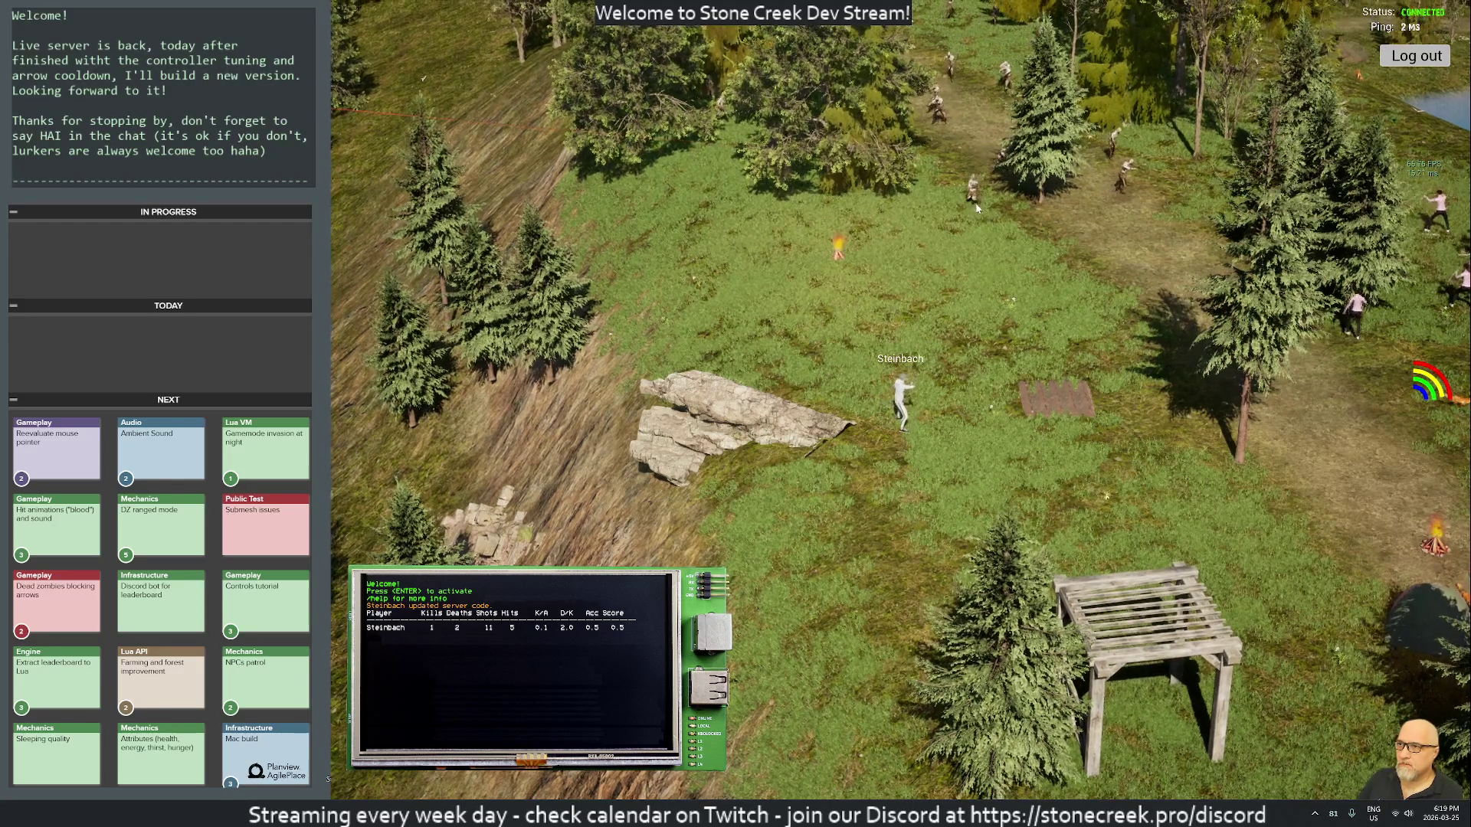
# Step: Fire arrows at the zombies along the path, scoring another kill, until the survivor dies
pyautogui.click(874, 205)
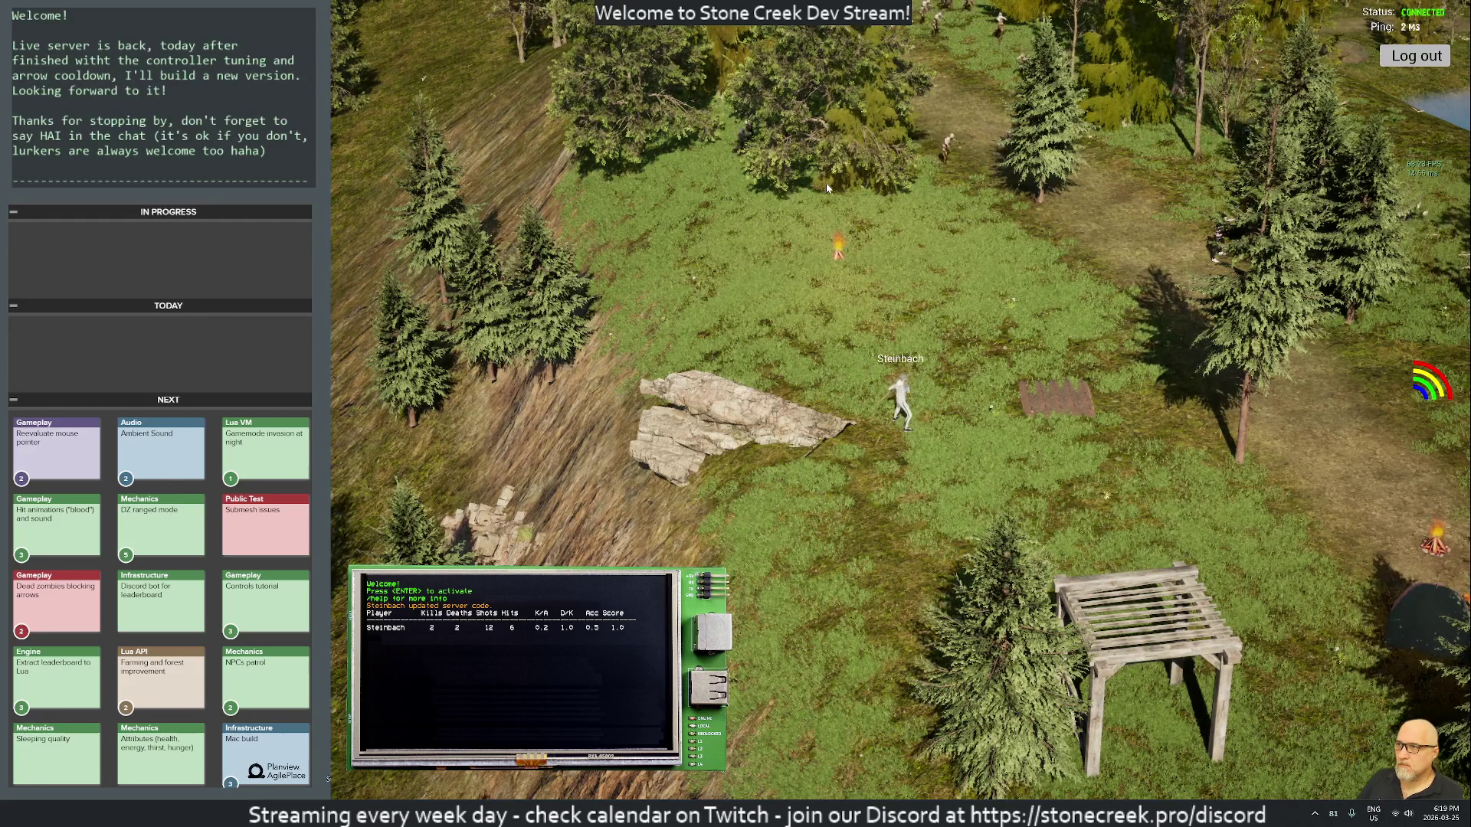
pyautogui.click(705, 202)
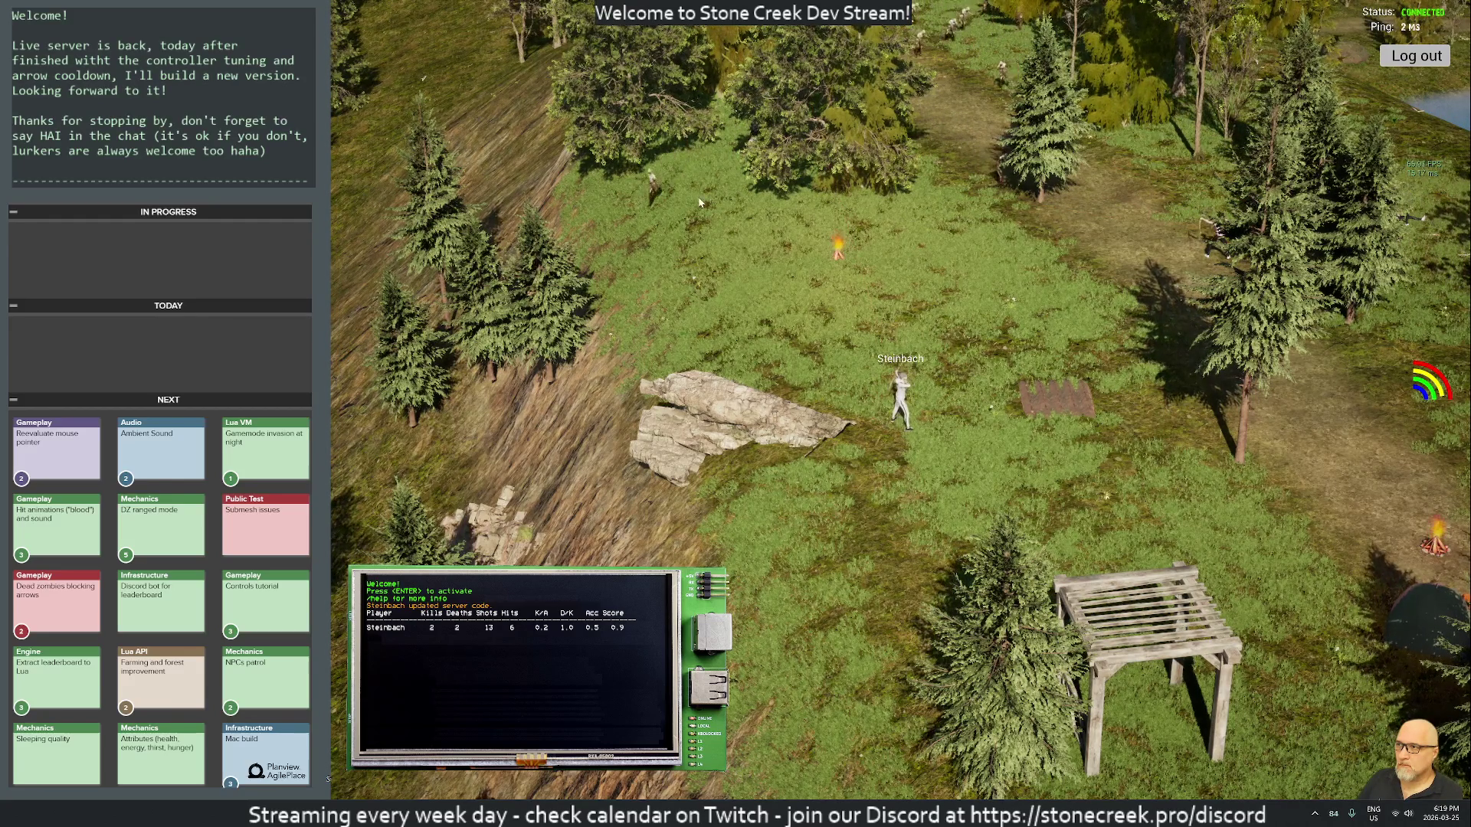
pyautogui.click(647, 214)
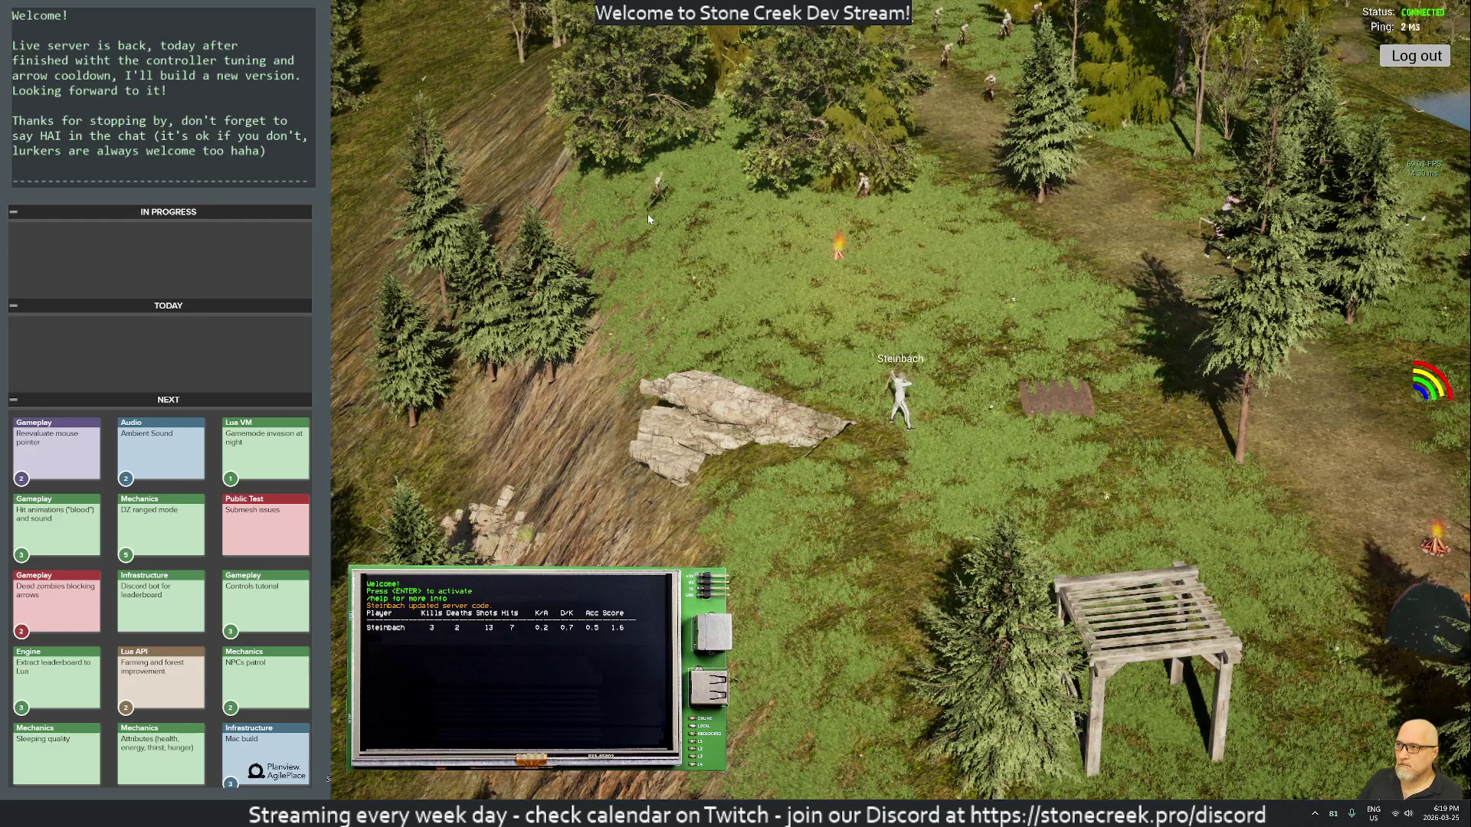
pyautogui.click(1077, 196)
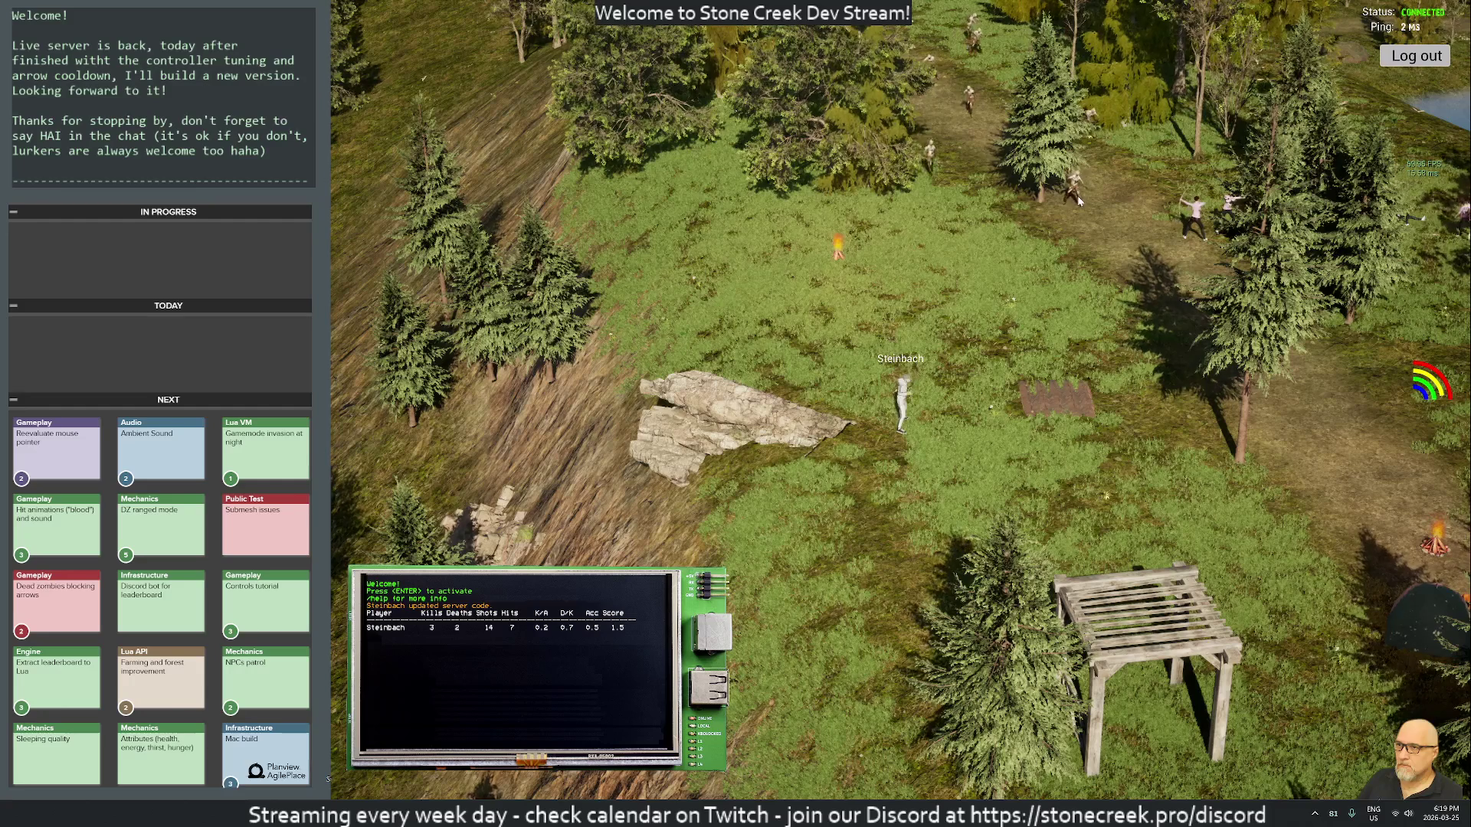
pyautogui.click(990, 219)
pyautogui.click(980, 174)
pyautogui.click(969, 168)
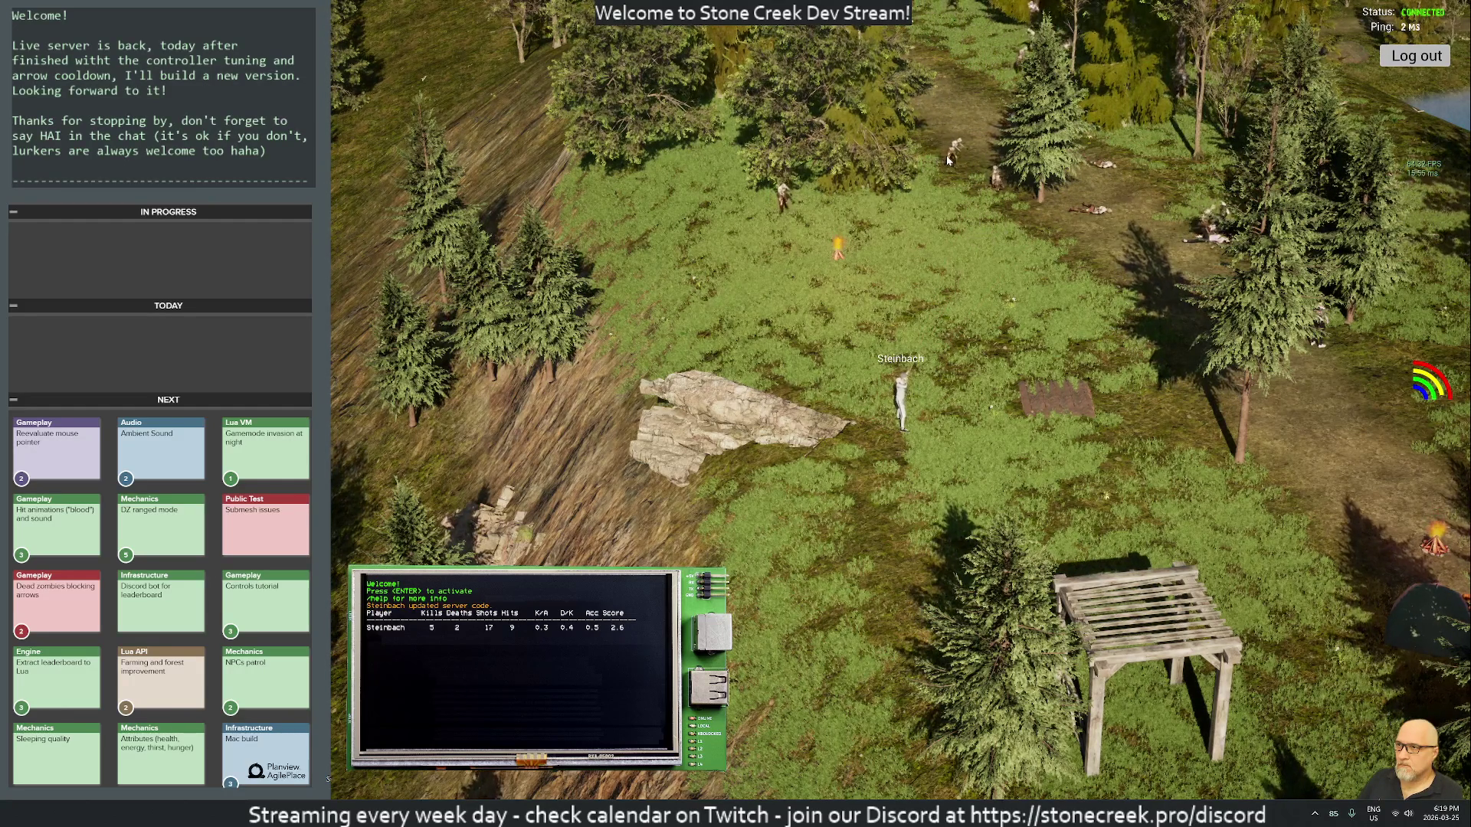
pyautogui.click(818, 262)
pyautogui.click(805, 234)
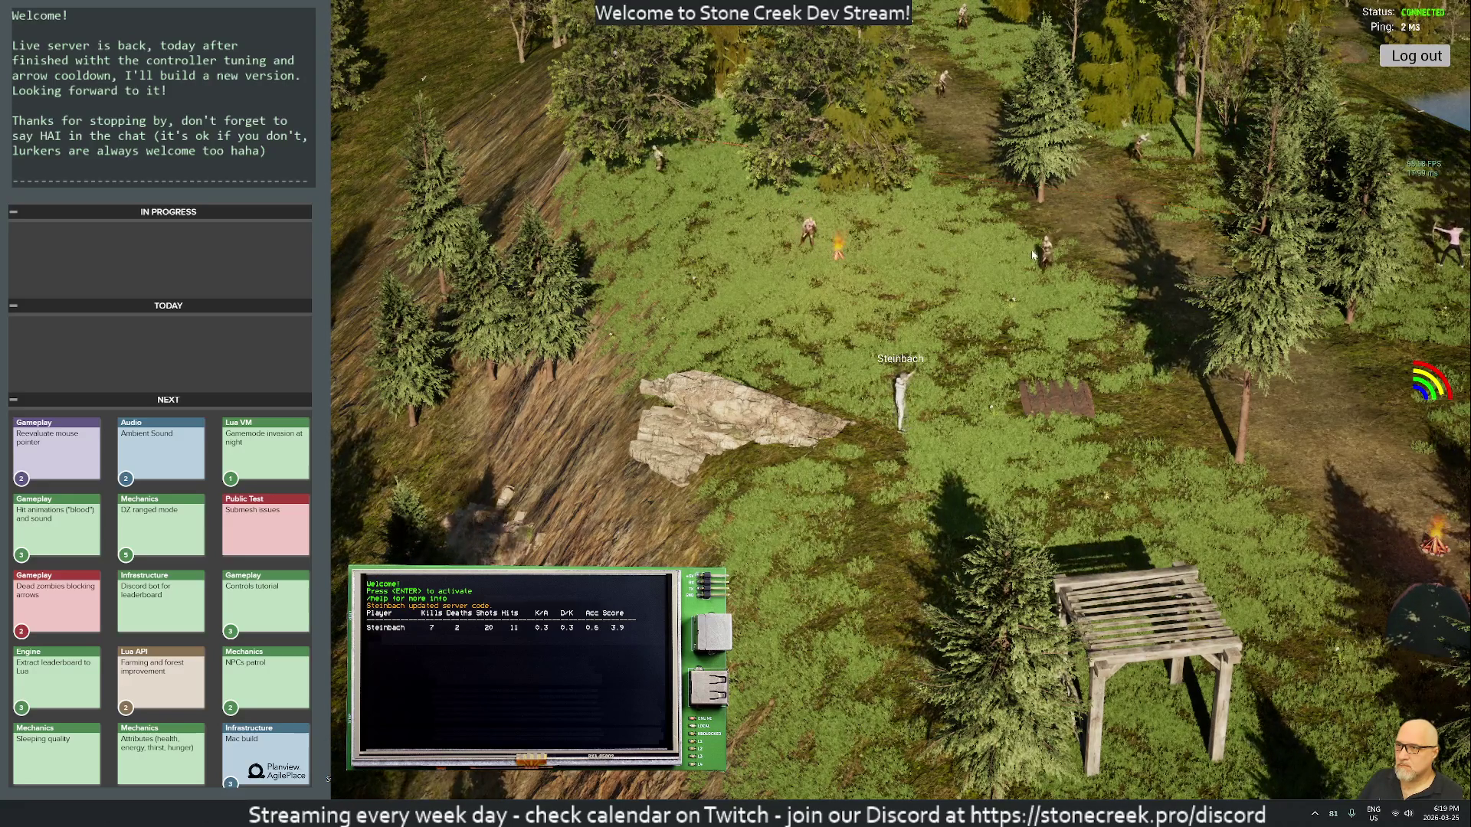
pyautogui.click(996, 306)
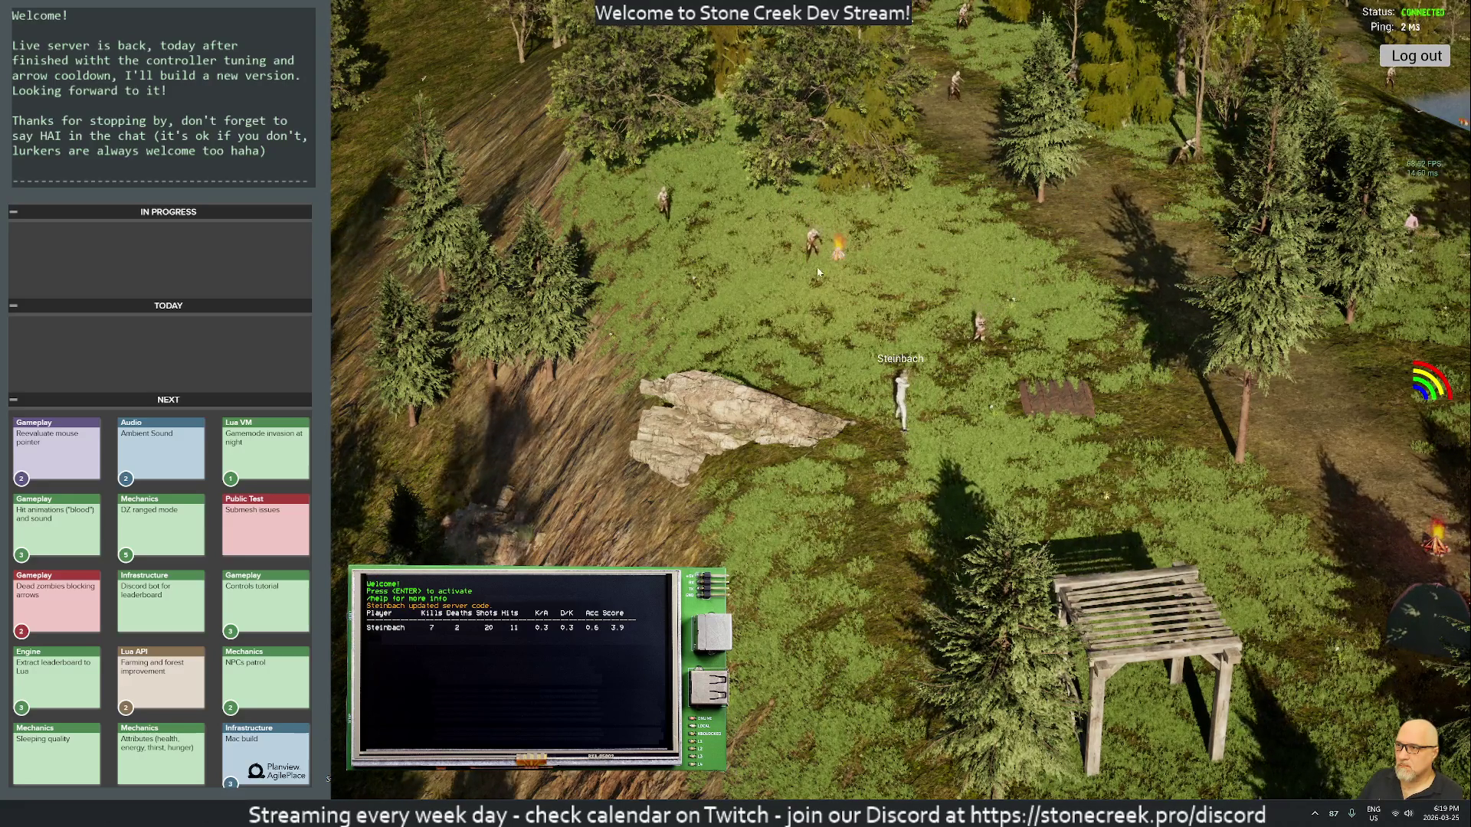
pyautogui.click(697, 260)
pyautogui.click(790, 345)
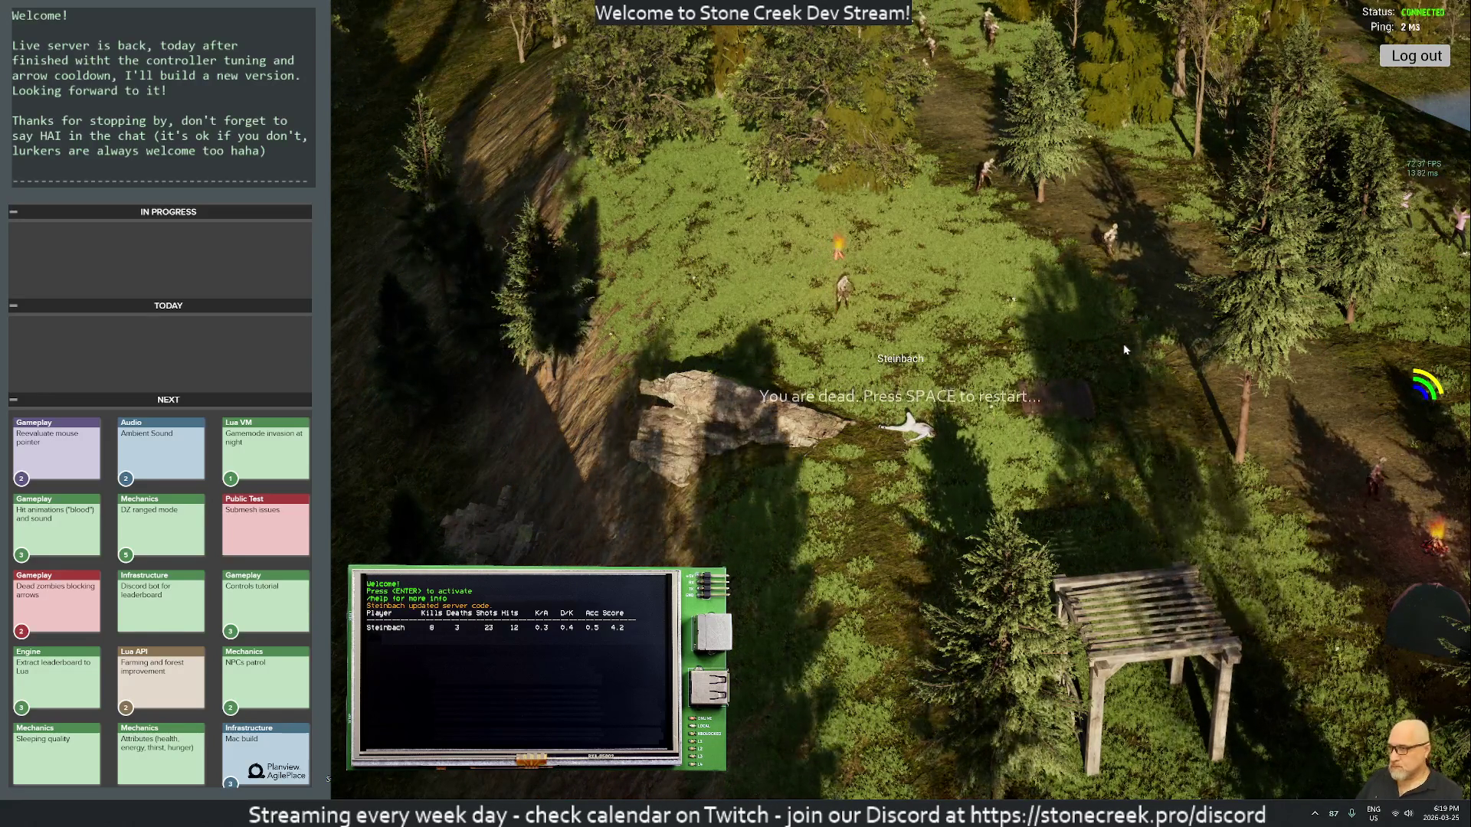
pyautogui.press('F11')
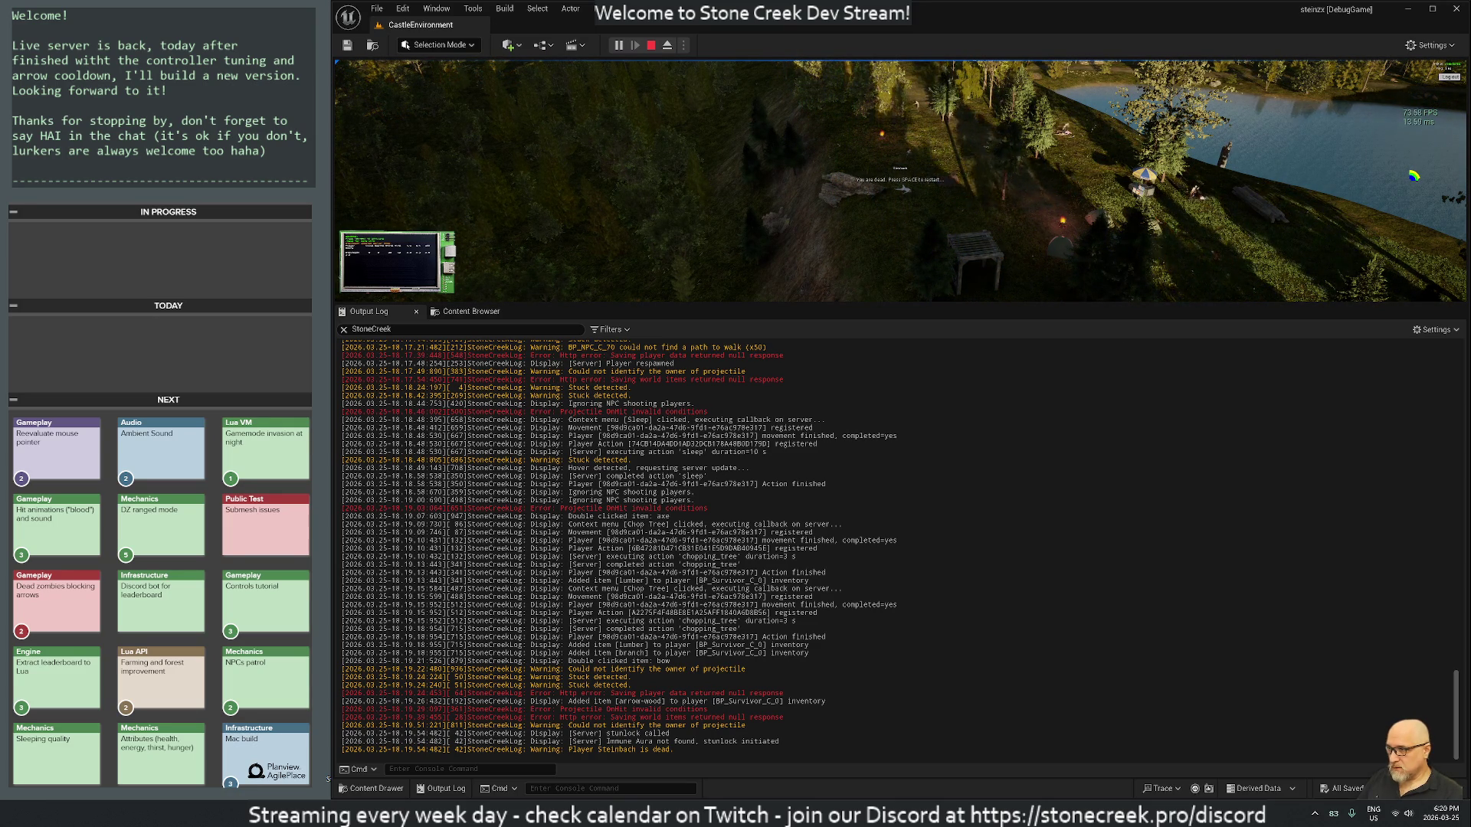
# Step: Clear all messages from the Output Log and go back to the full-size game view
pyautogui.rightClick(659, 543)
pyautogui.click(707, 551)
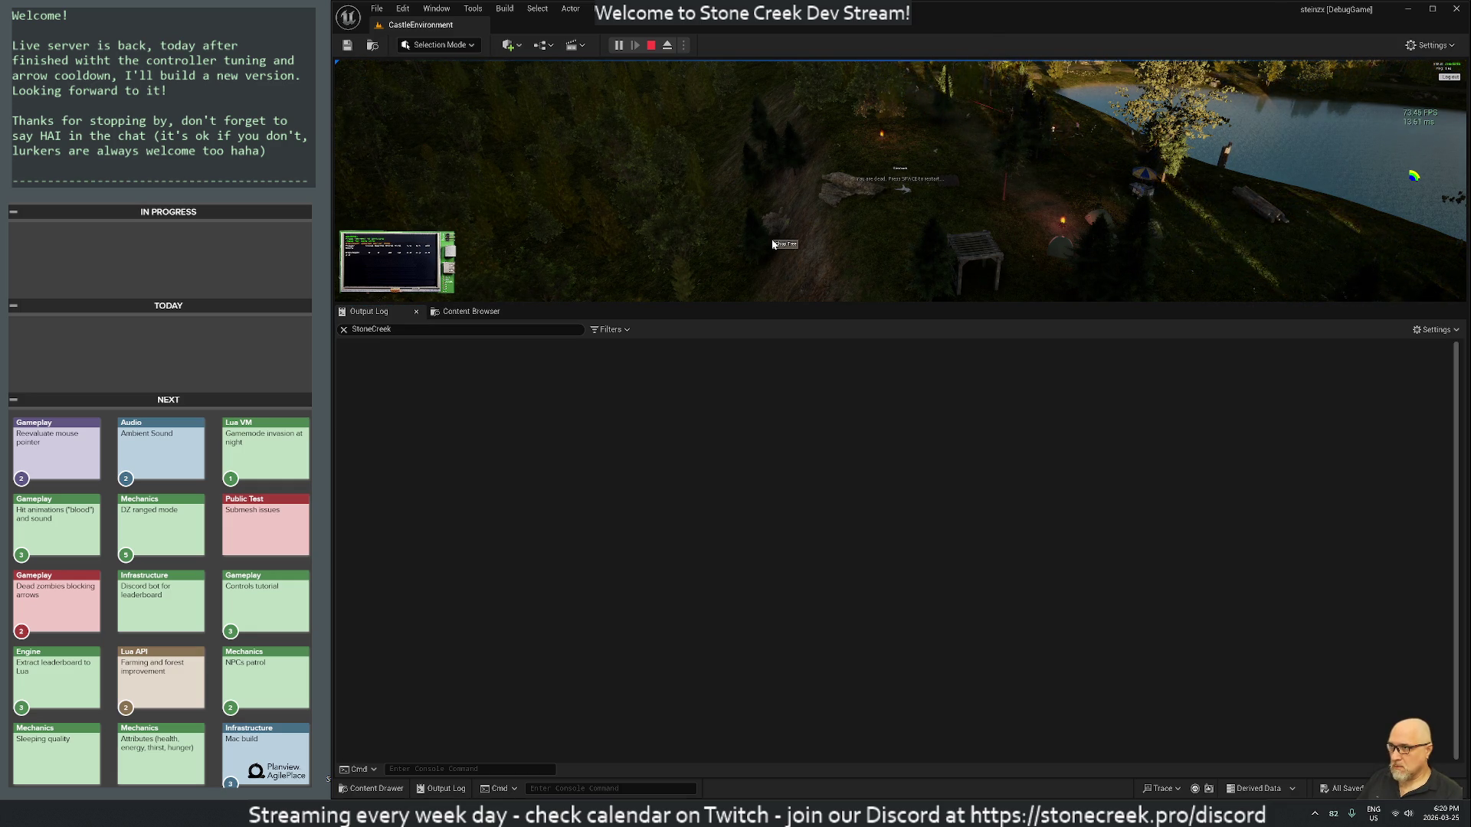
pyautogui.press('F11')
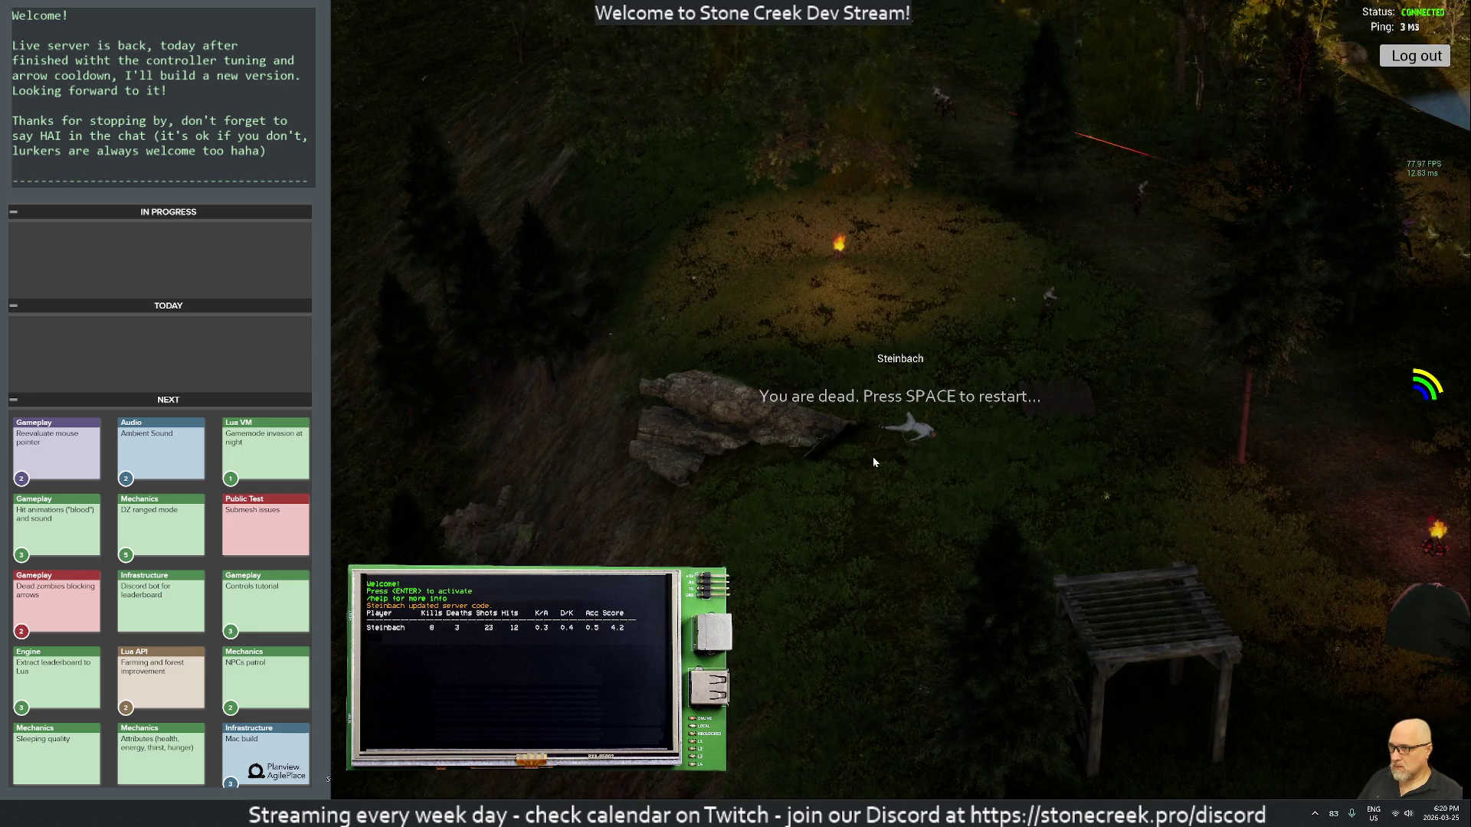
# Step: Respawn the survivor and run west past the shelter toward the camp
pyautogui.press('space')
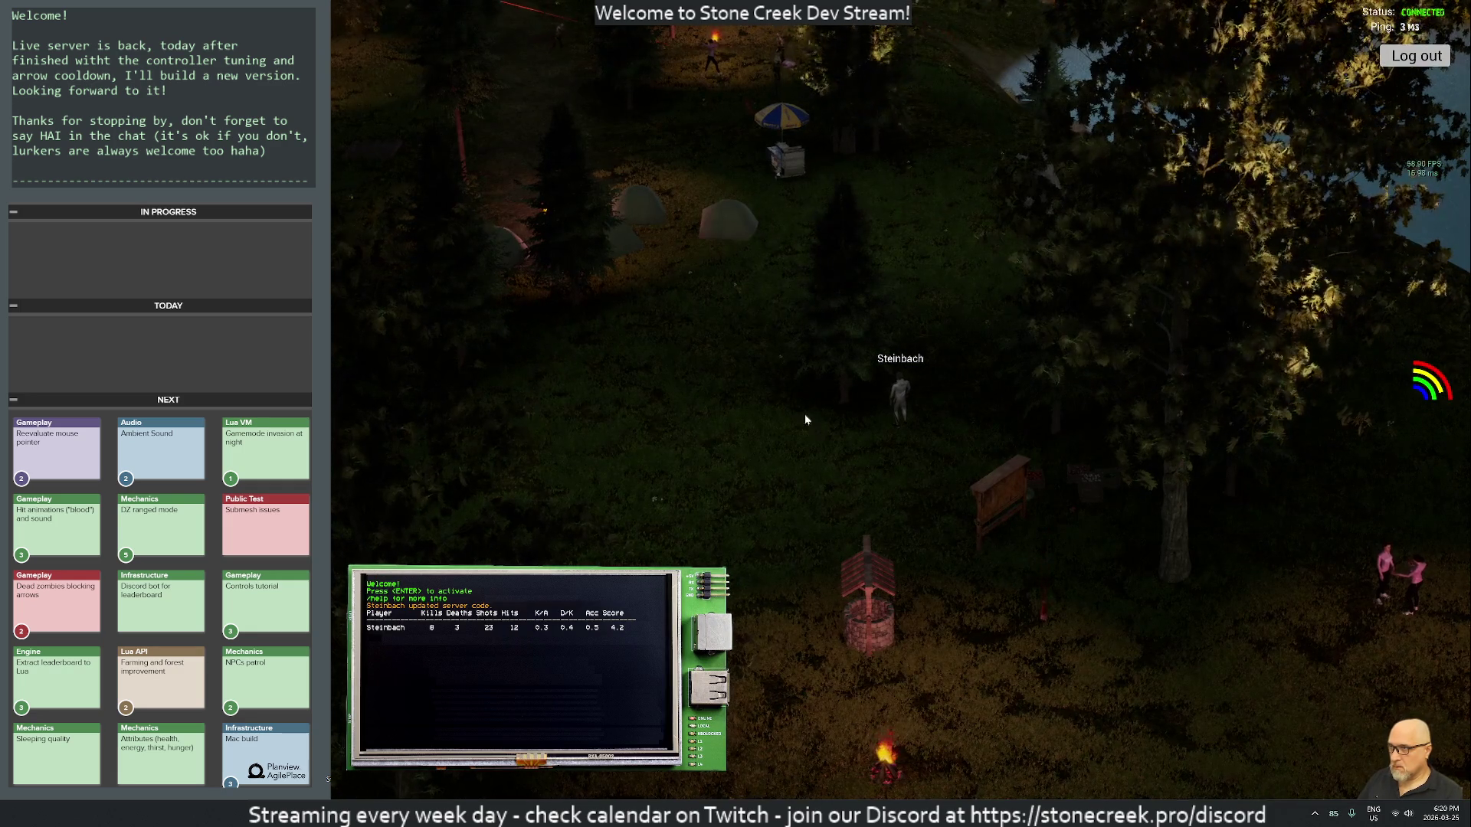
pyautogui.press('a')
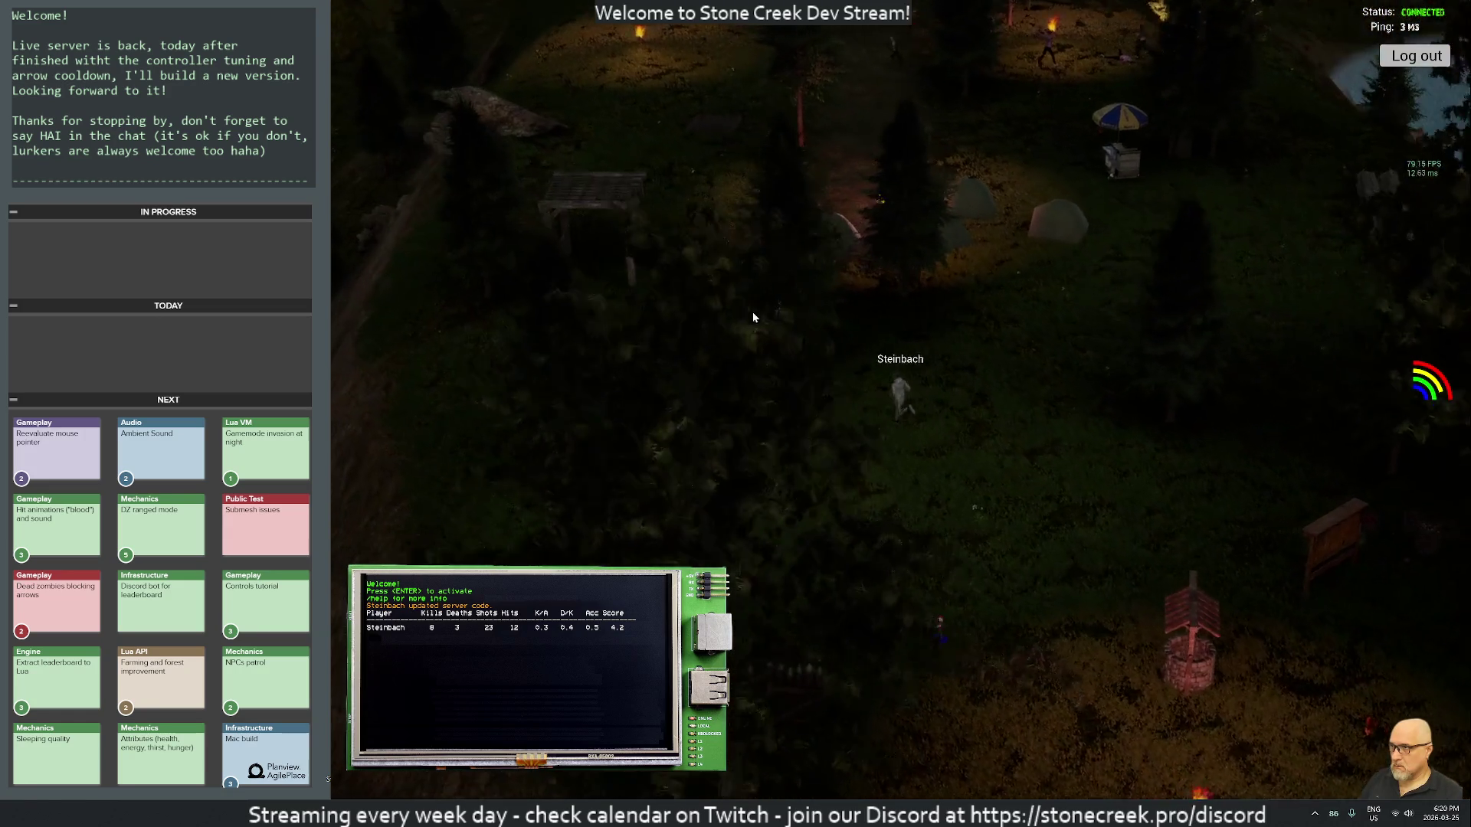
pyautogui.press('w')
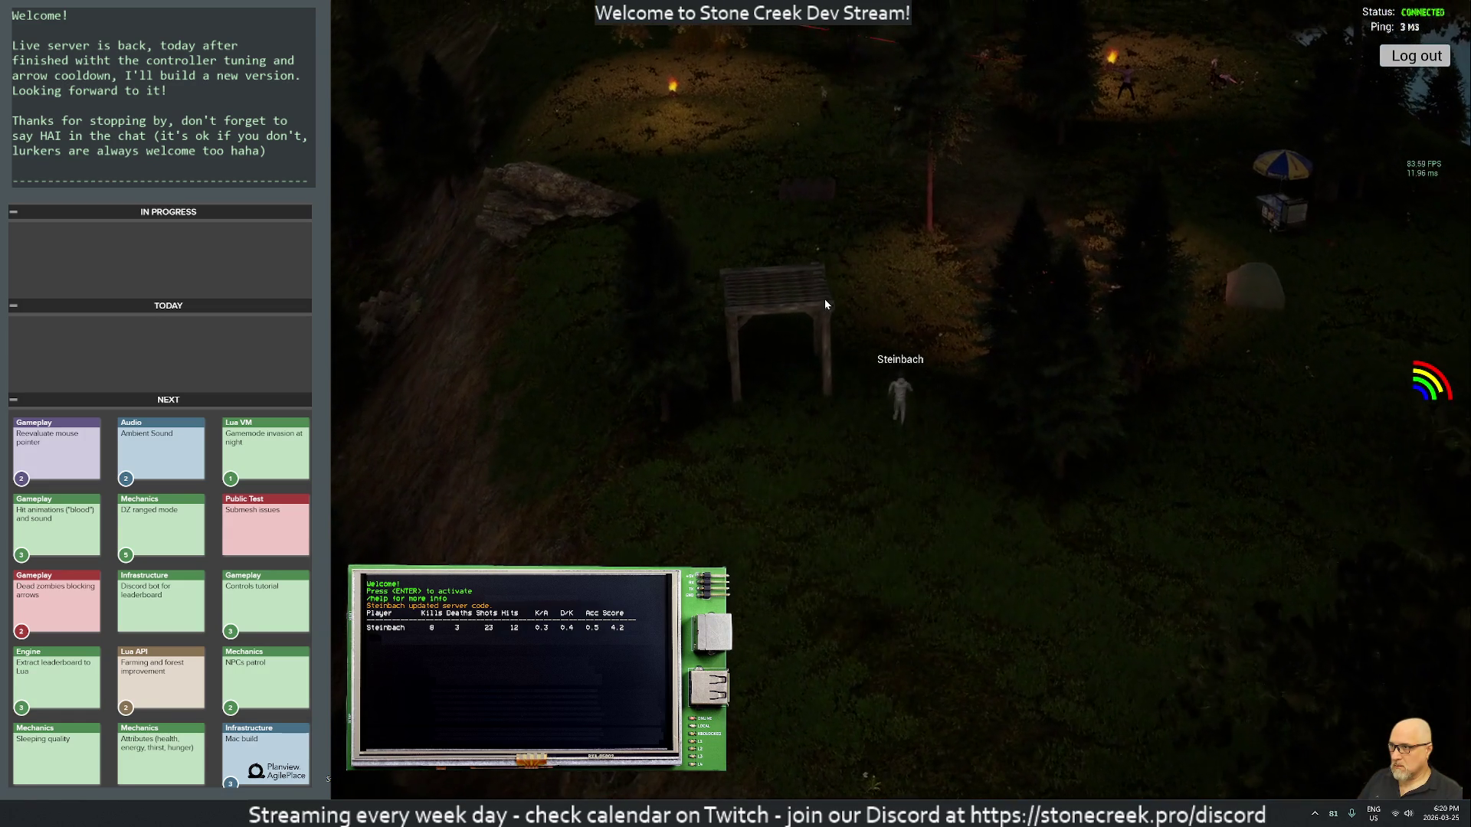
pyautogui.press('w')
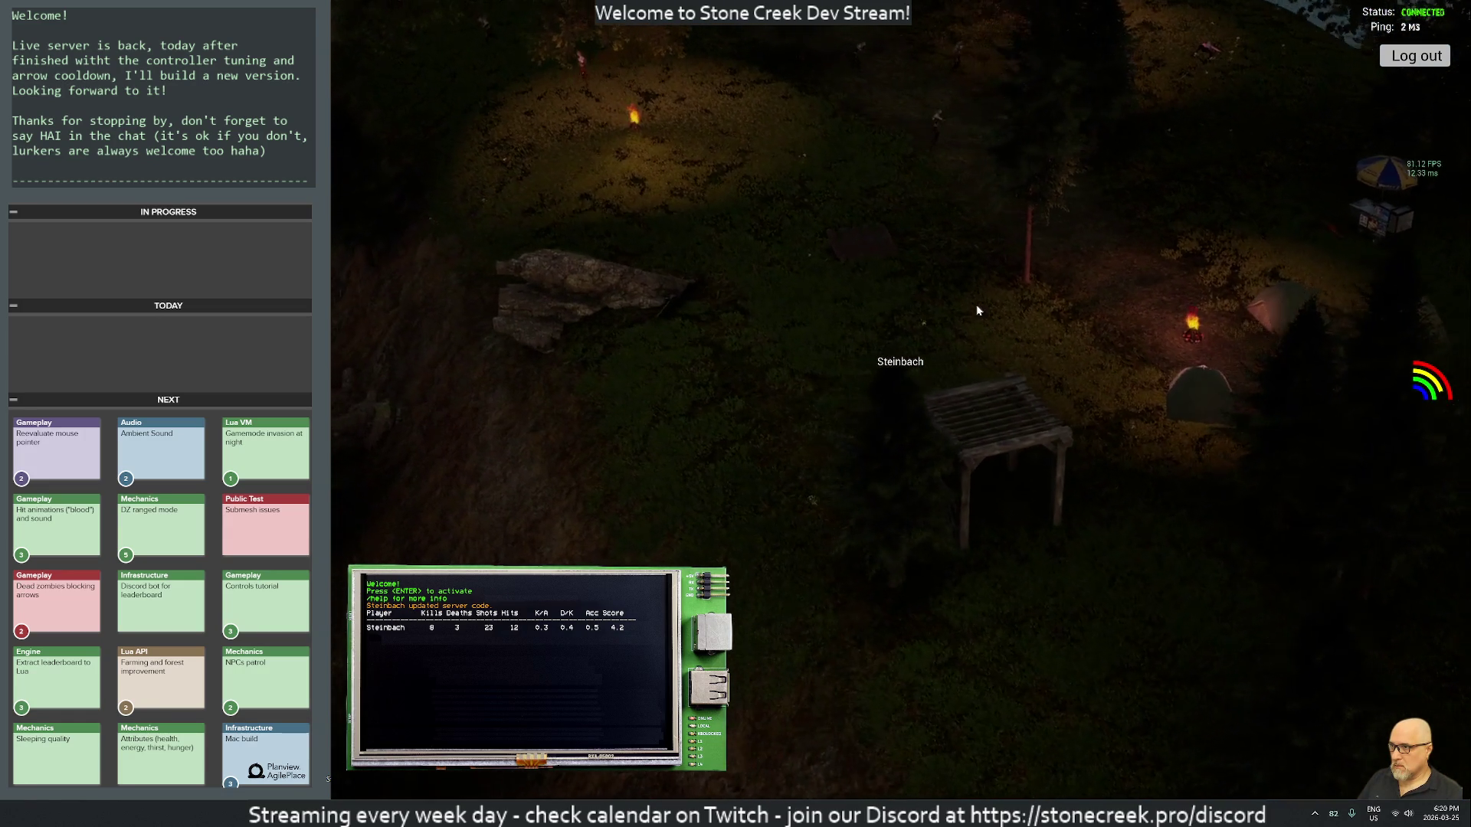
pyautogui.press('w')
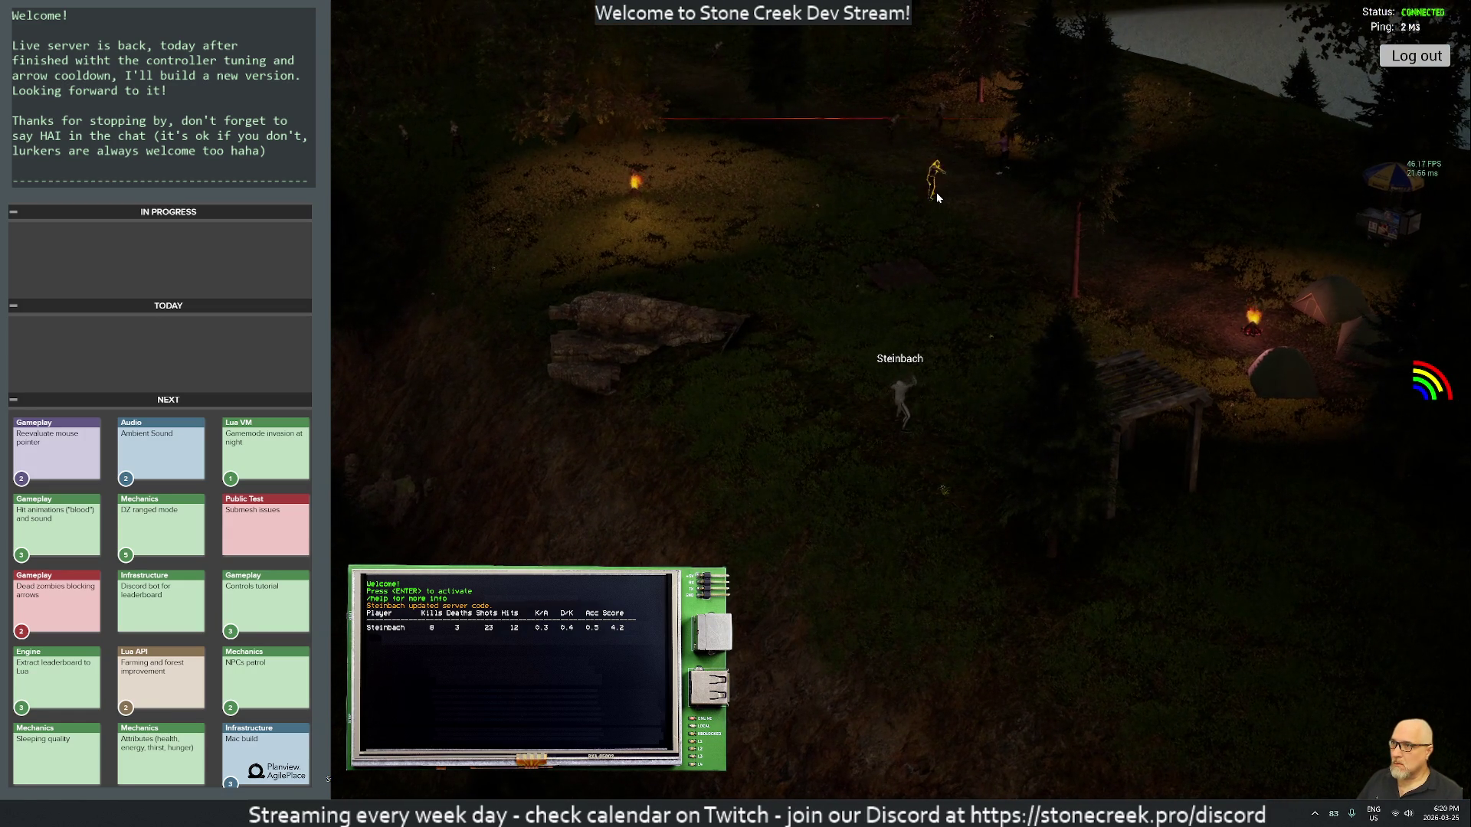
# Step: Shoot arrows at the zombies near the torch
pyautogui.click(591, 201)
pyautogui.click(661, 223)
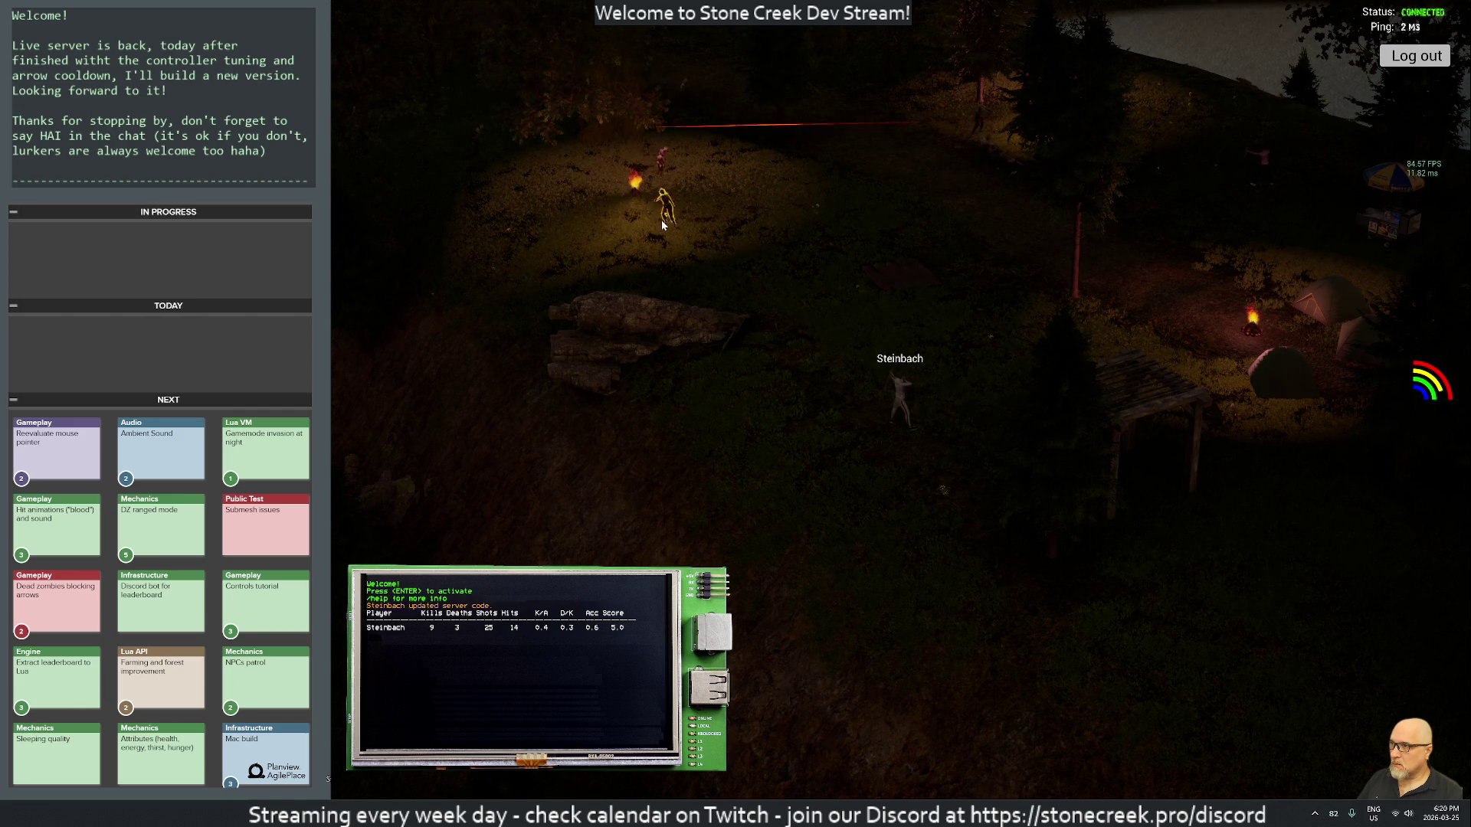
pyautogui.click(747, 289)
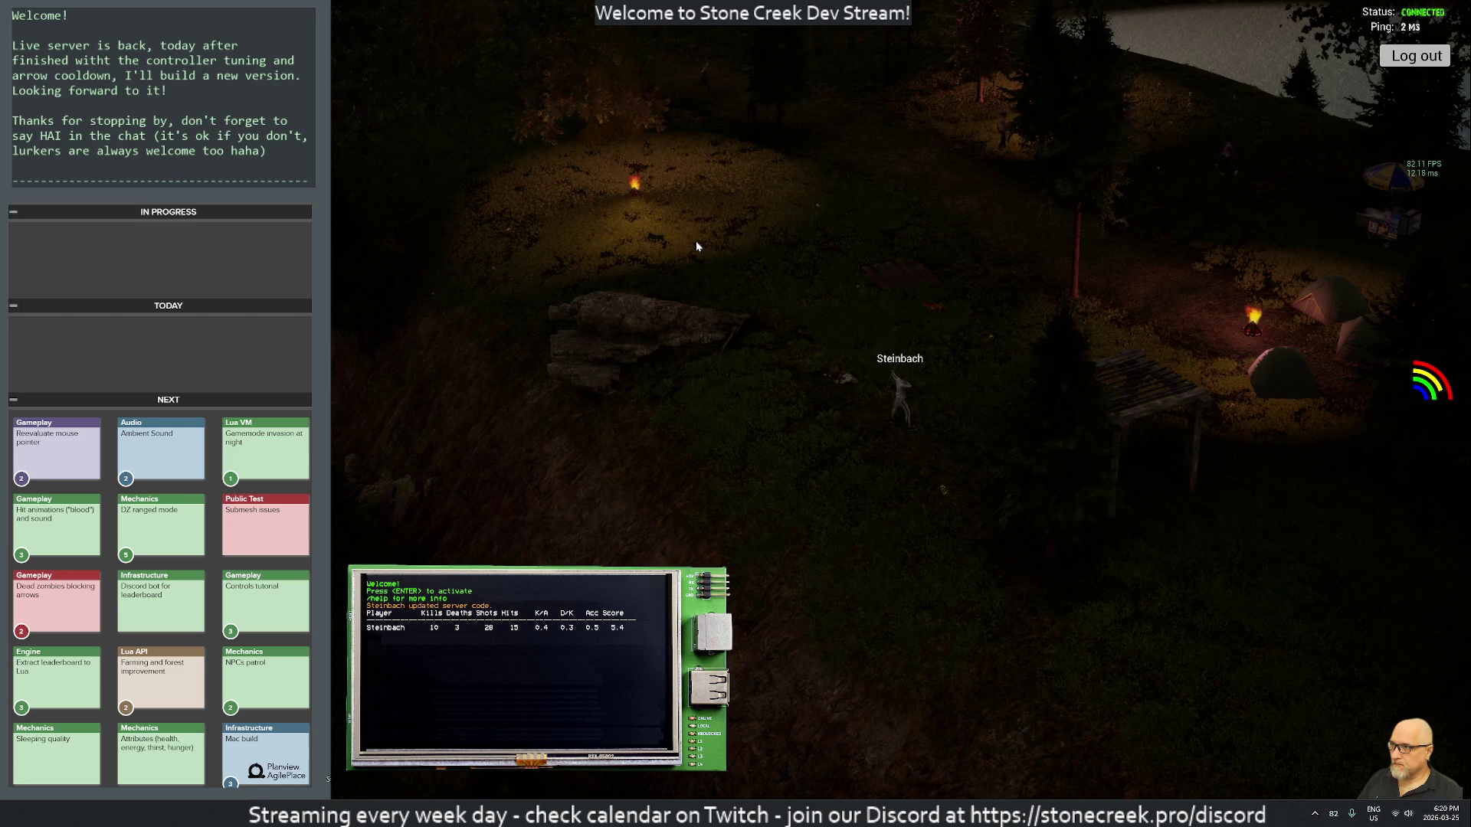
# Step: Walk further up-left, then bring up the remote Linux server build terminal
pyautogui.press('w')
pyautogui.press('a')
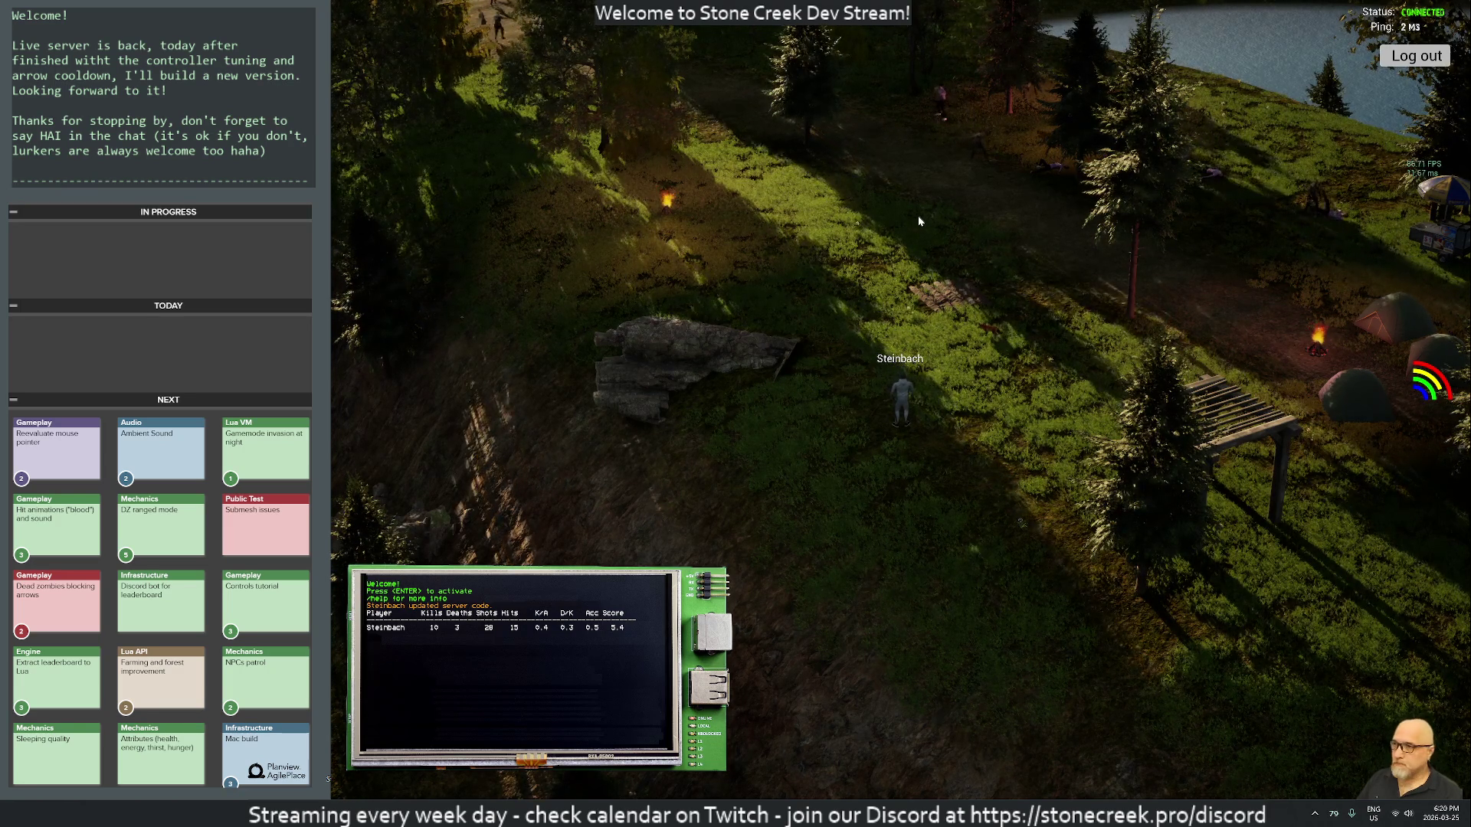
pyautogui.click(912, 813)
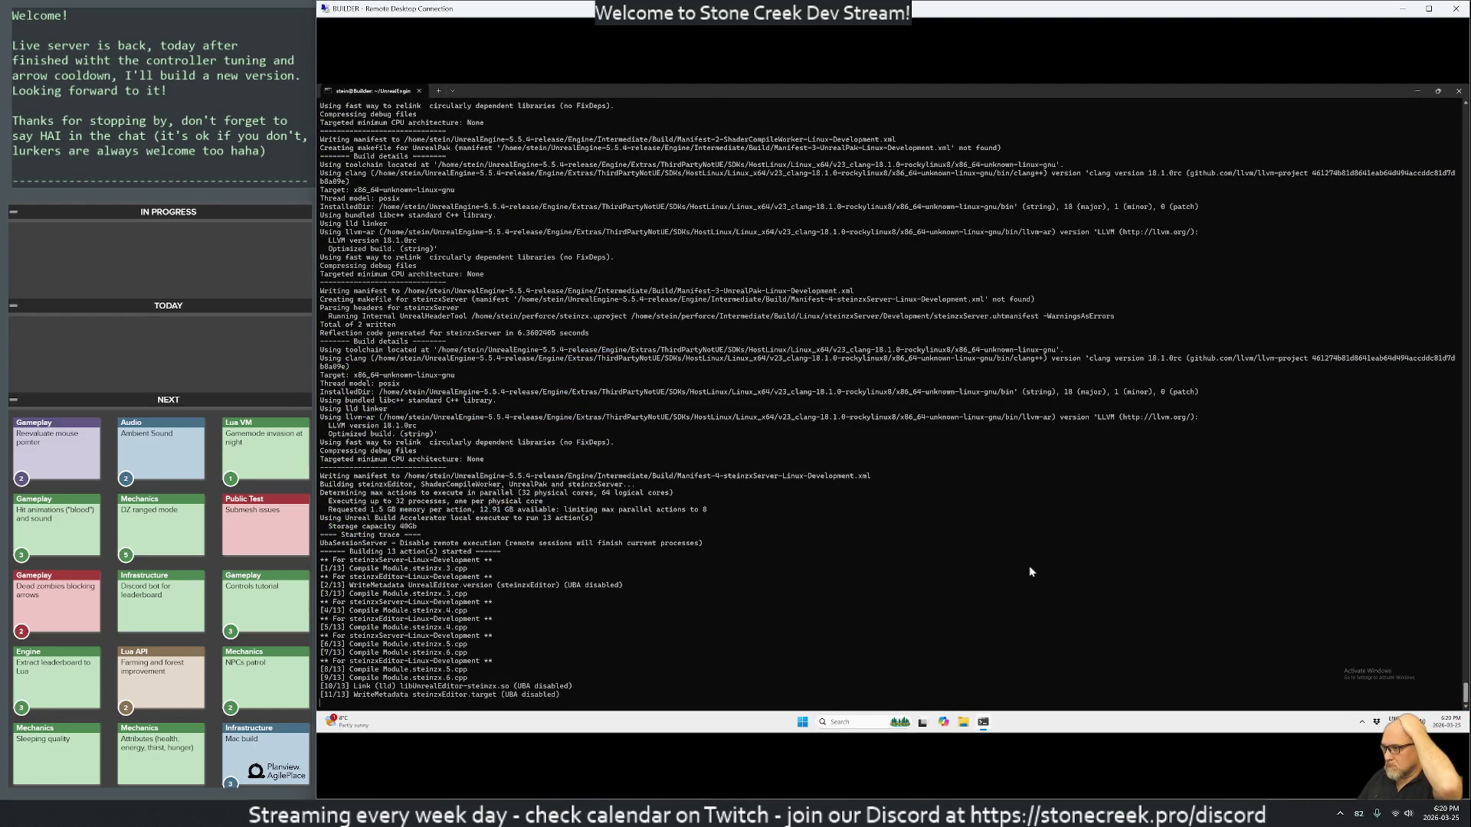
# Step: Glance at the server build progress in the terminal, then return to the game window
pyautogui.hotkey('alt', 'Tab')
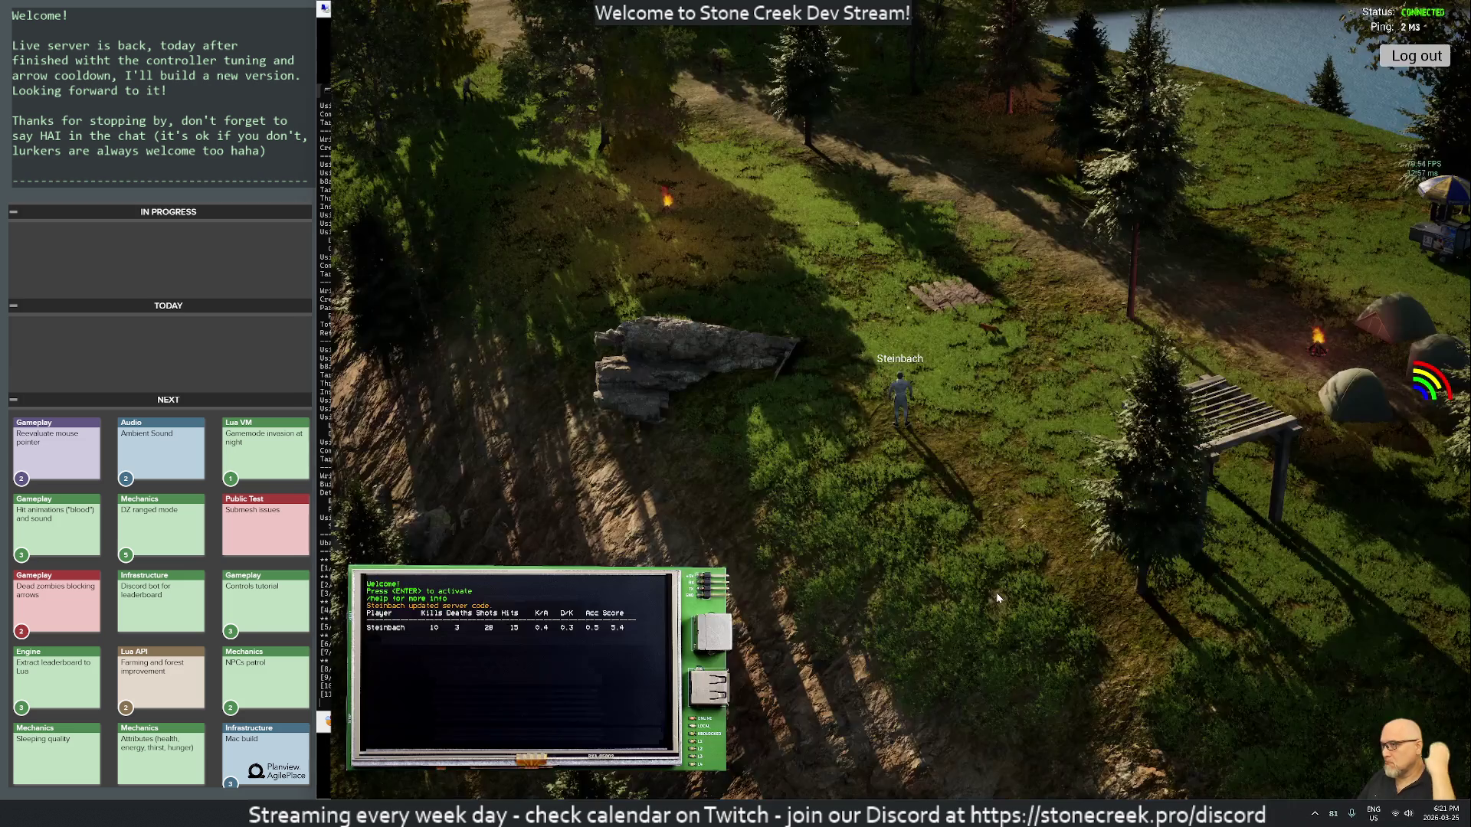
pyautogui.hotkey('alt', 'Tab')
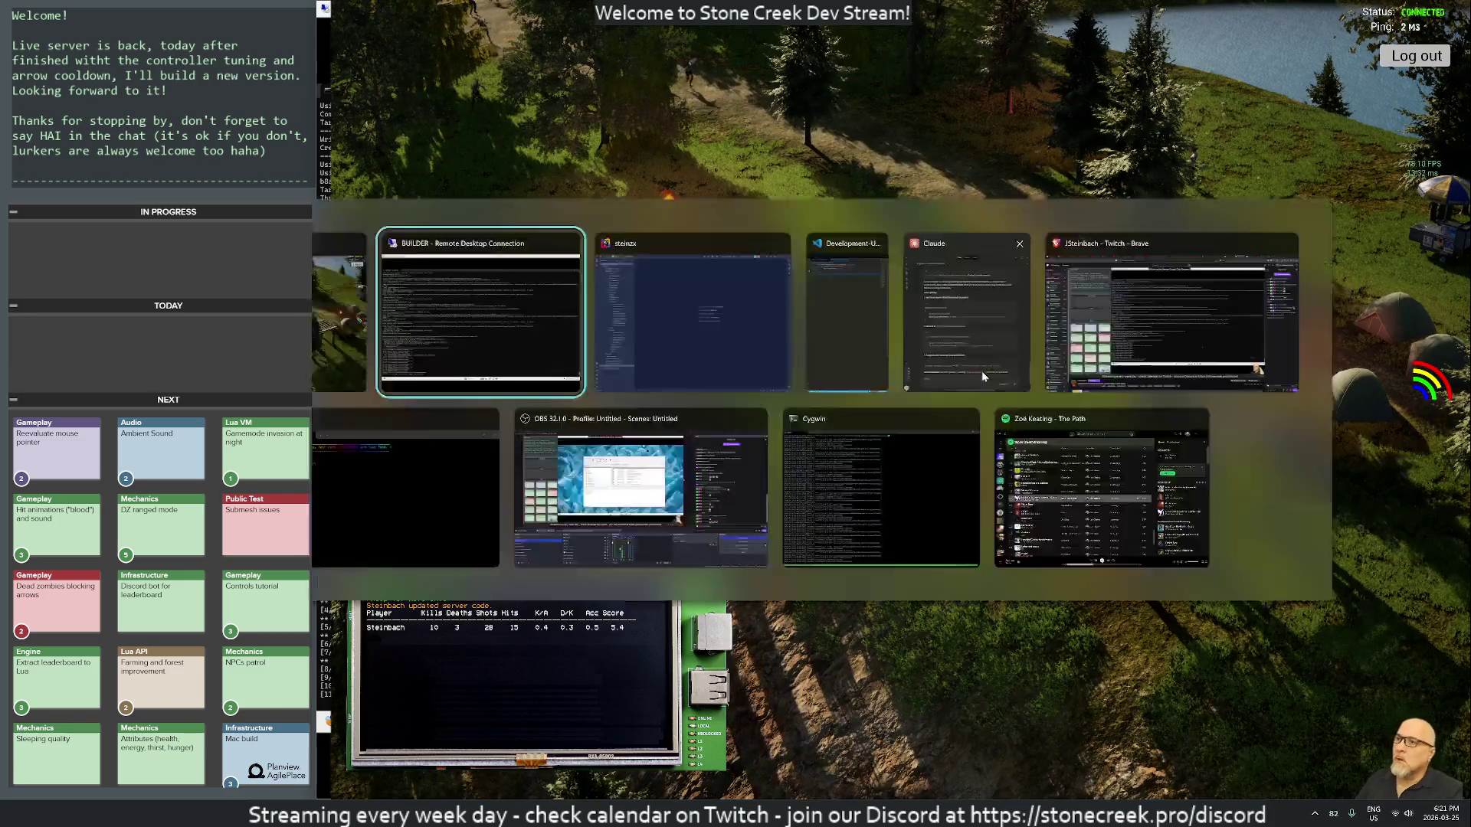
pyautogui.hotkey('alt', 'Tab')
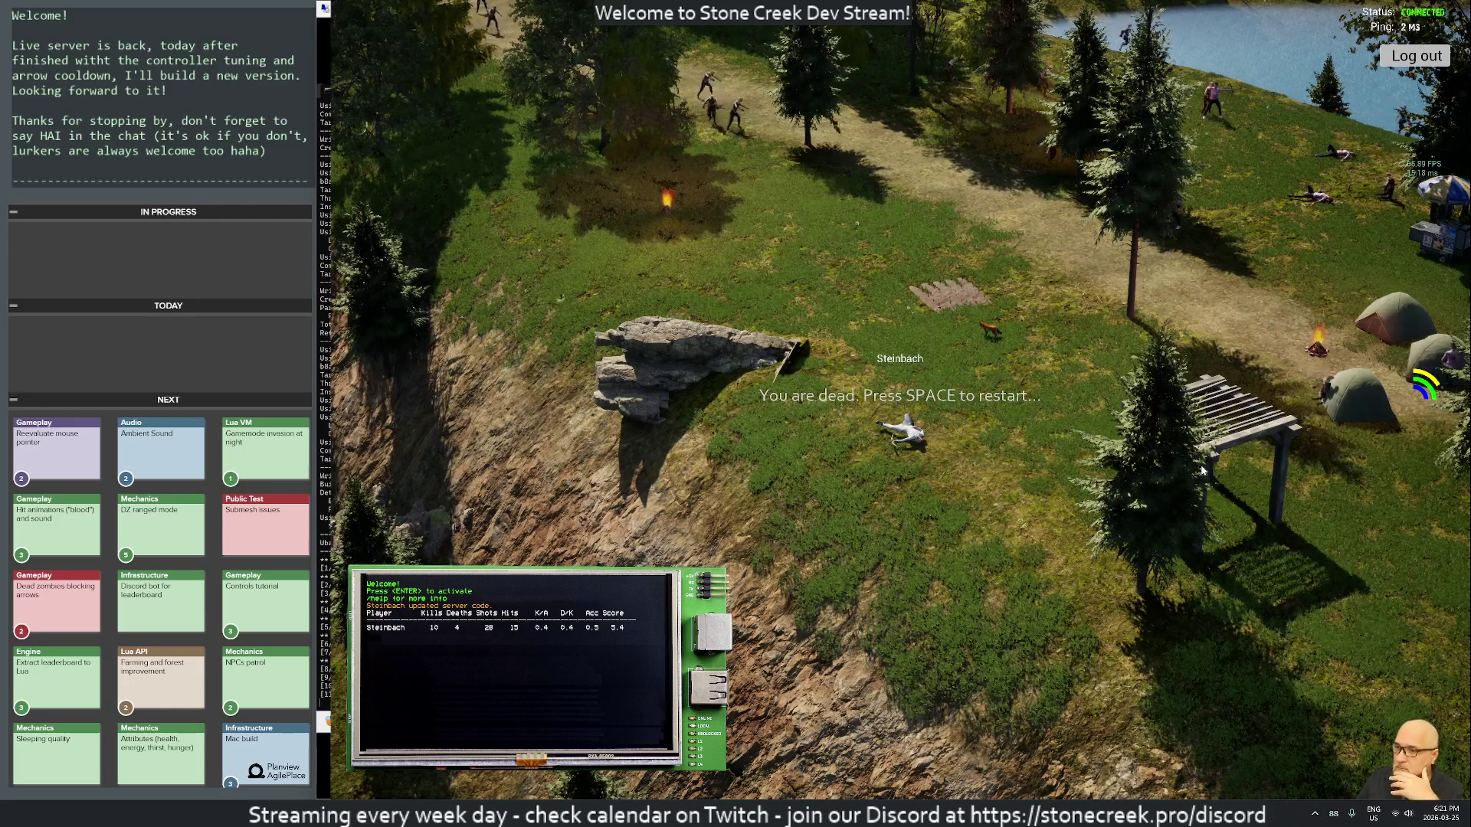
# Step: Turn up the system volume in Windows quick settings
pyautogui.click(1401, 815)
pyautogui.moveTo(1354, 747); pyautogui.dragTo(1384, 747)
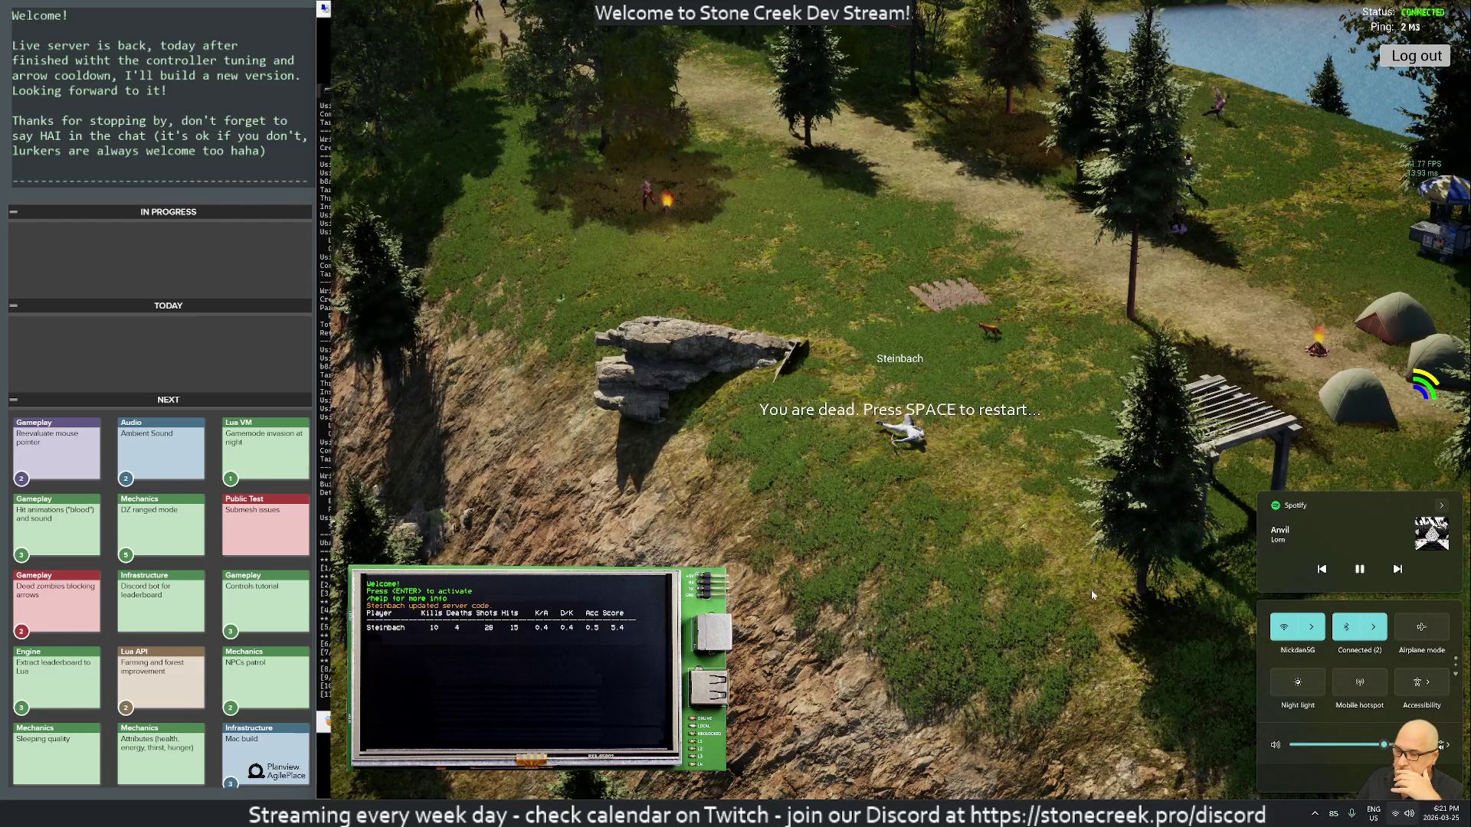
pyautogui.click(984, 520)
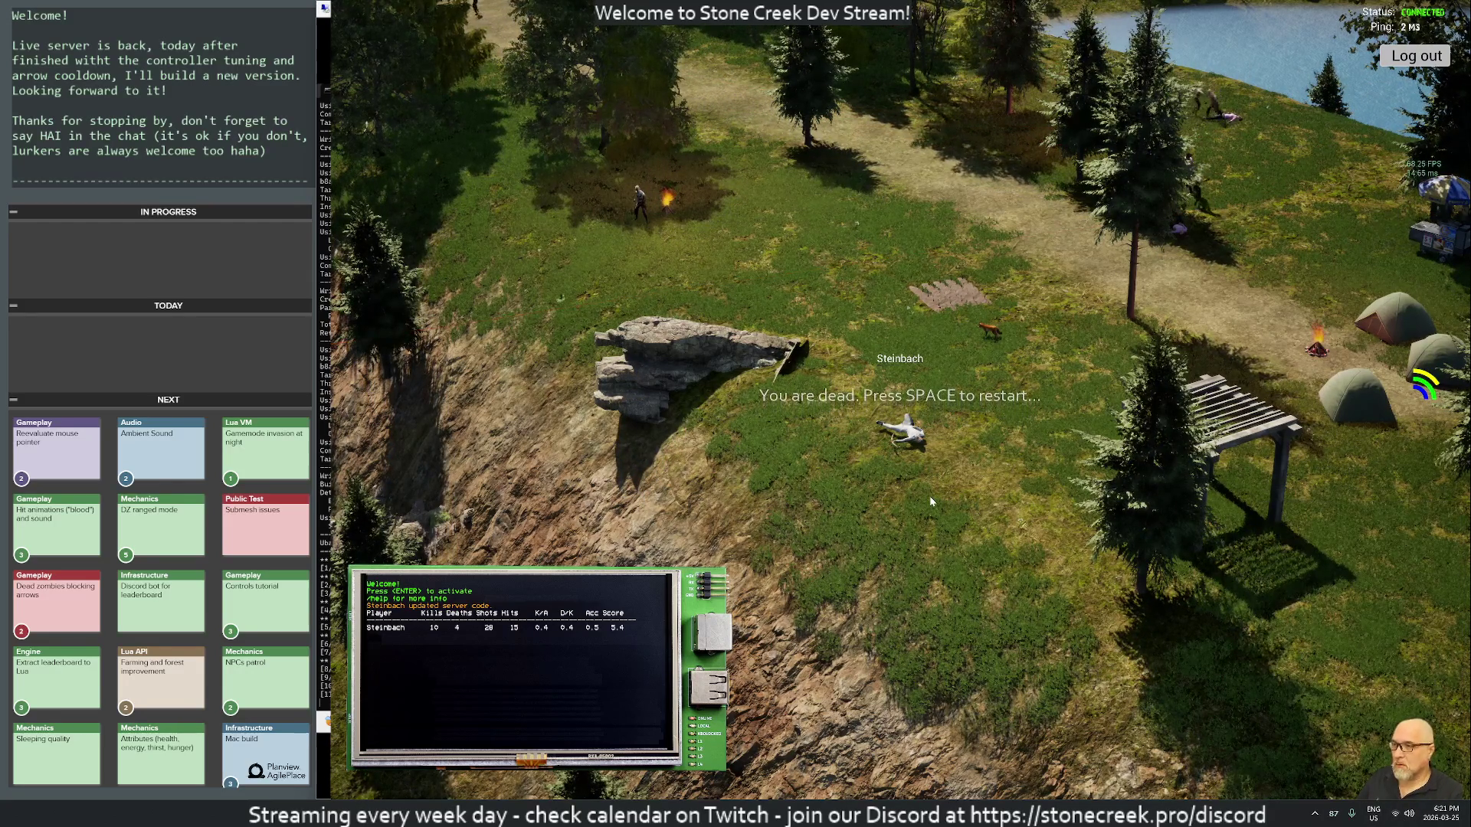
# Step: Respawn the survivor and run left onto the grassy hillside near the lakeside camp
pyautogui.press('space')
pyautogui.press('a')
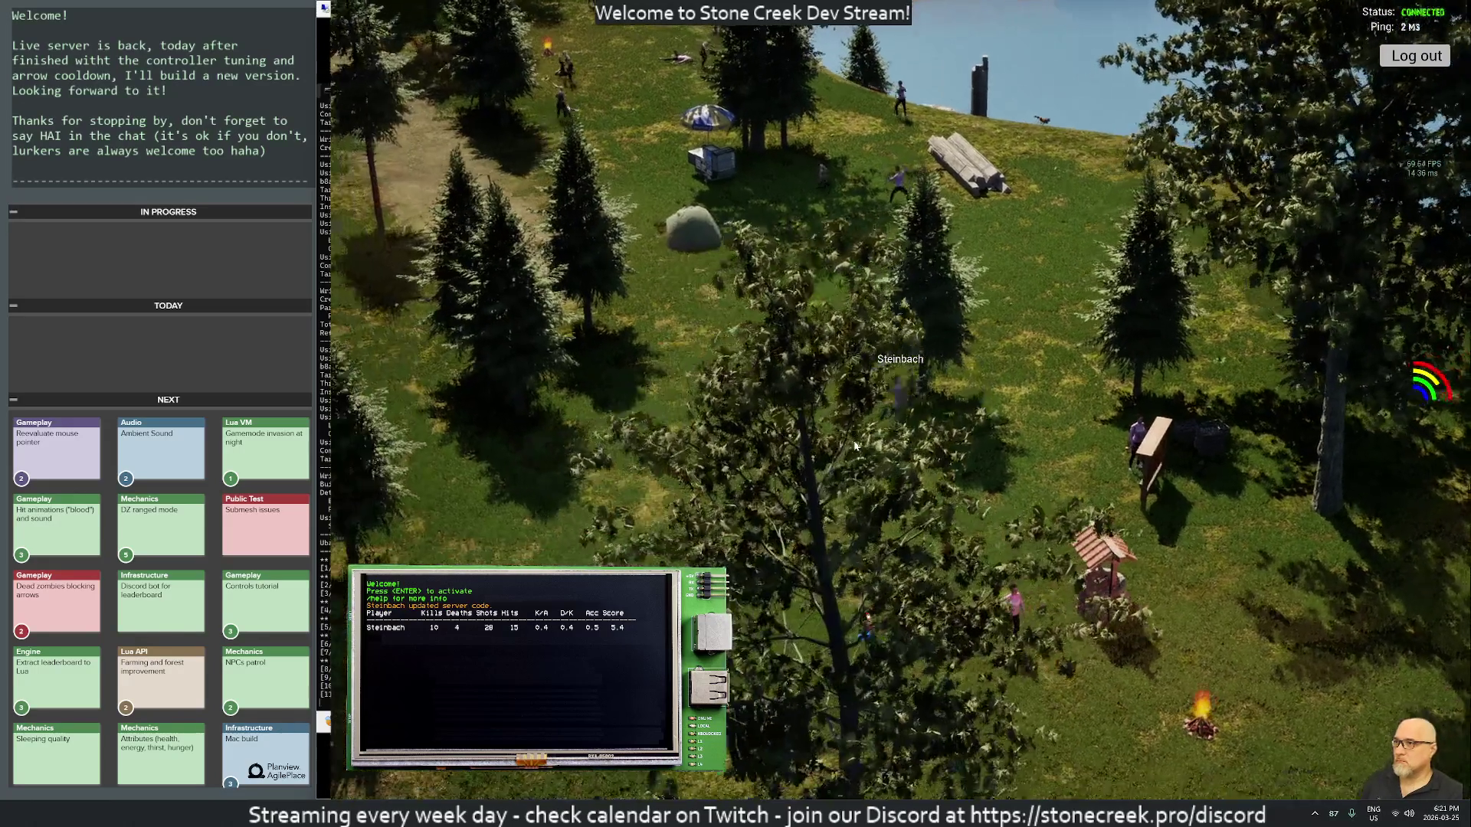
pyautogui.press('a')
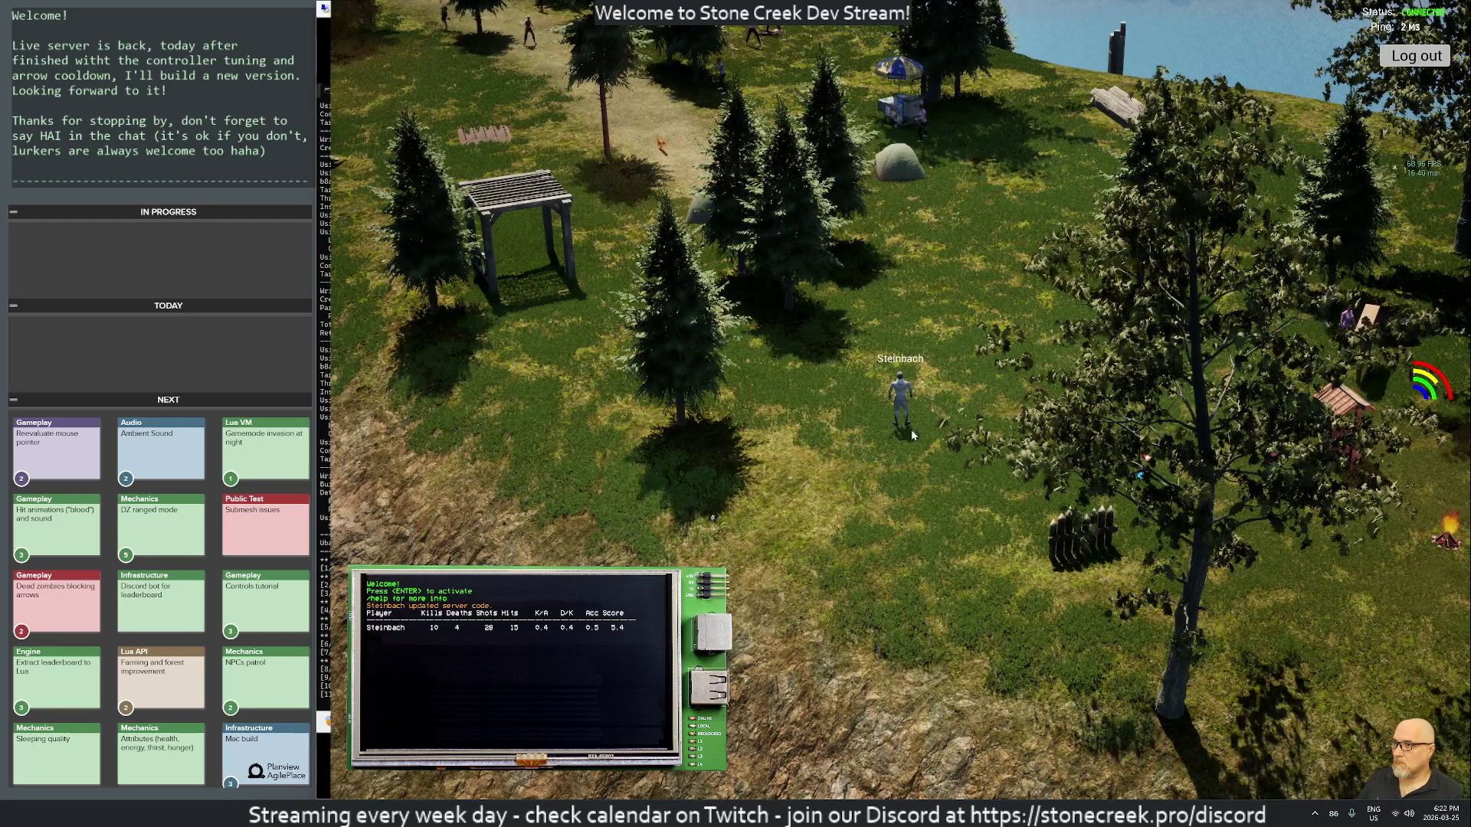
# Step: Aim at the approaching zombie and kill it with an arrow
pyautogui.click(813, 369)
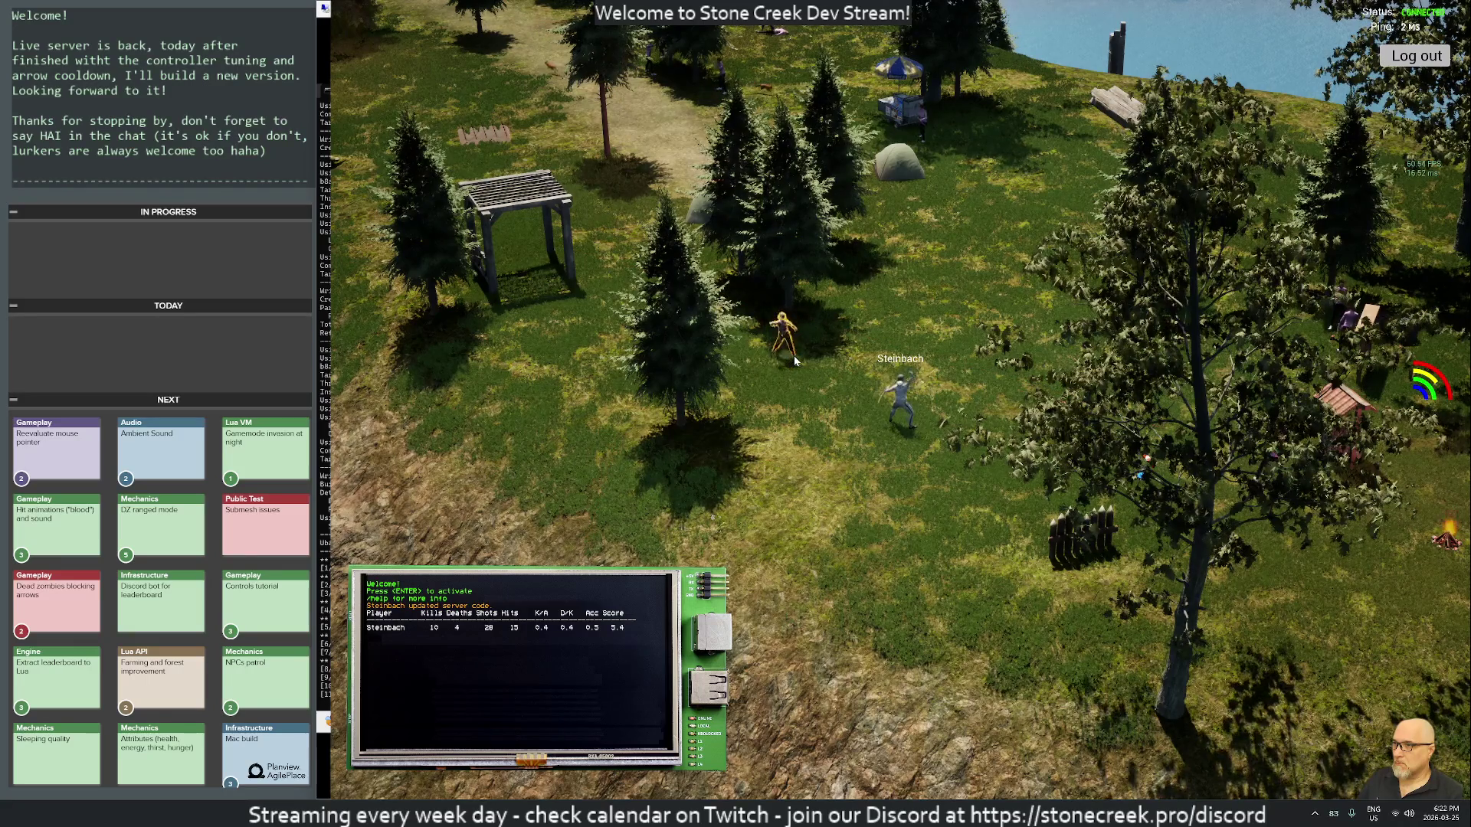
pyautogui.click(794, 356)
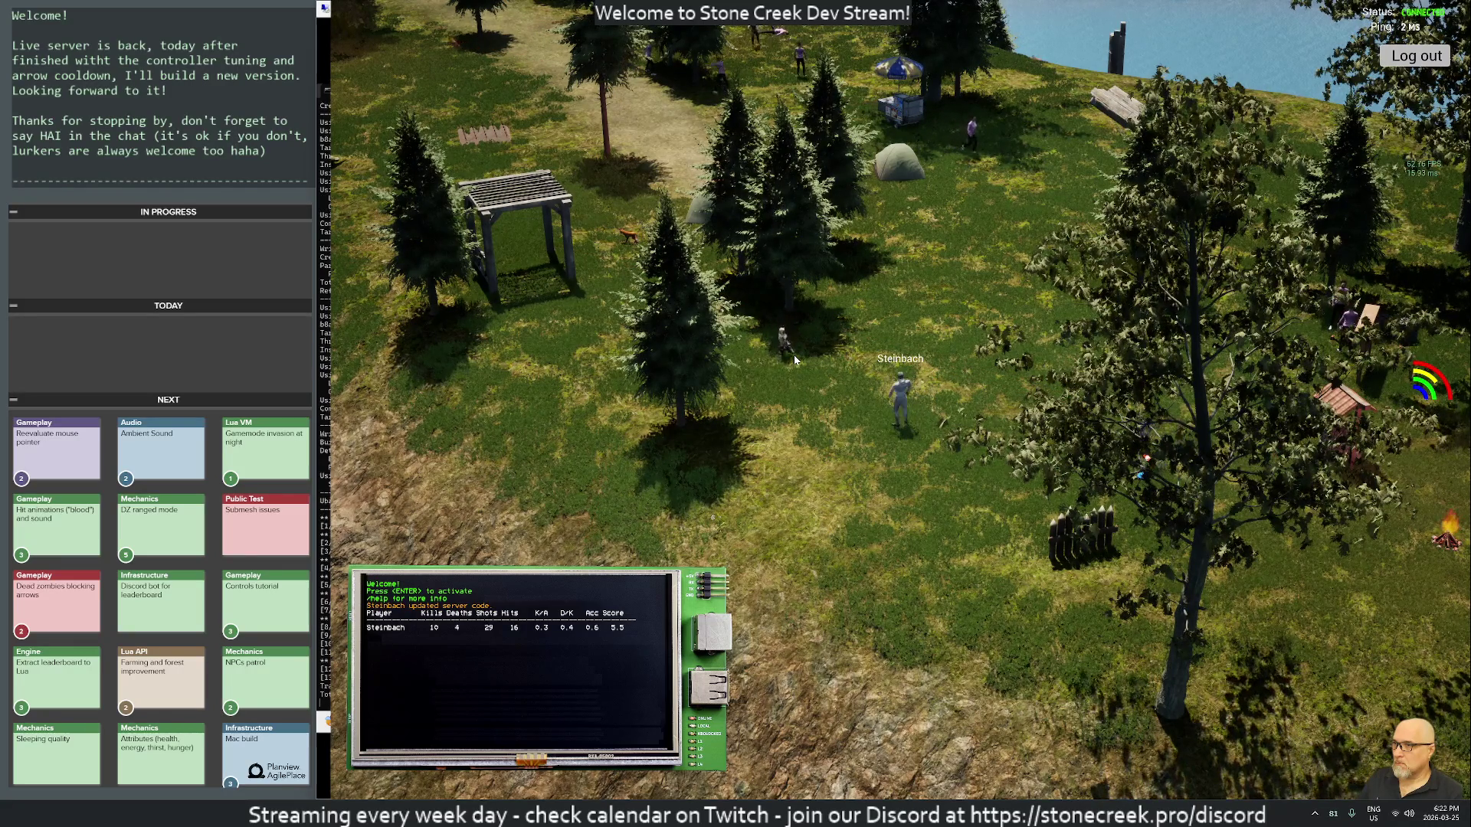